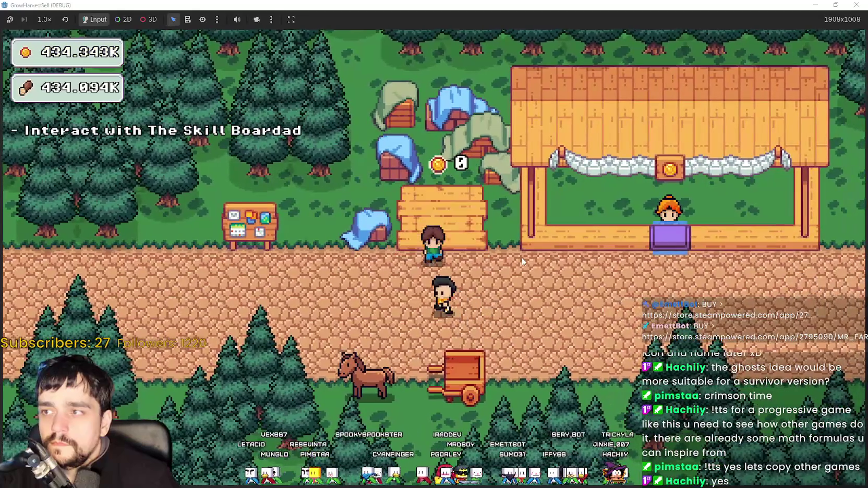
Walk to the skill board, open the Prestige skill tree and pan it to reveal more nodes.
key(a)
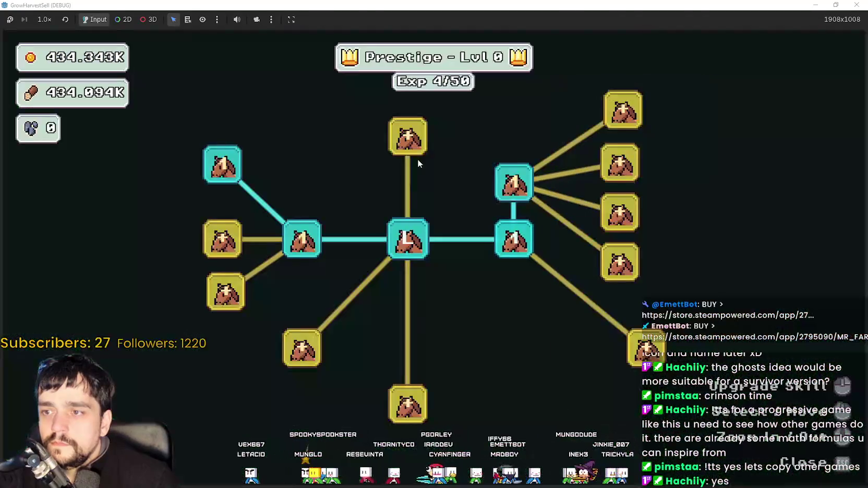
scroll(433, 209, down, 3)
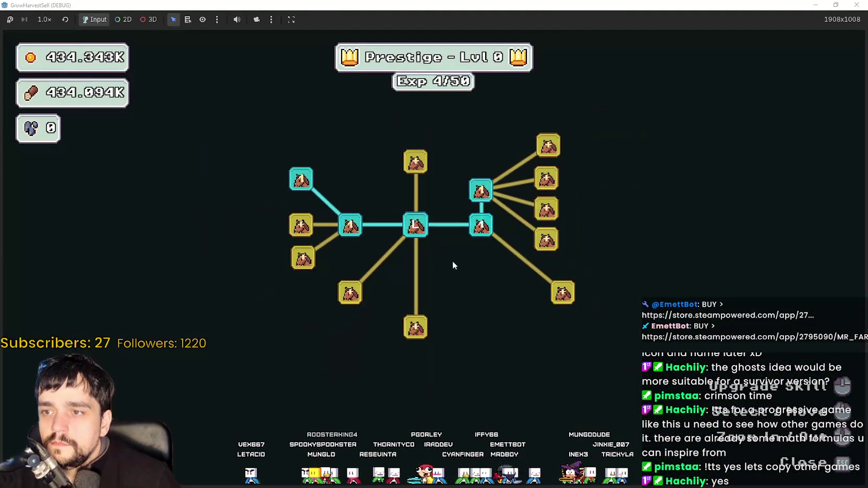
scroll(483, 305, up, 1)
key(Escape)
key(e)
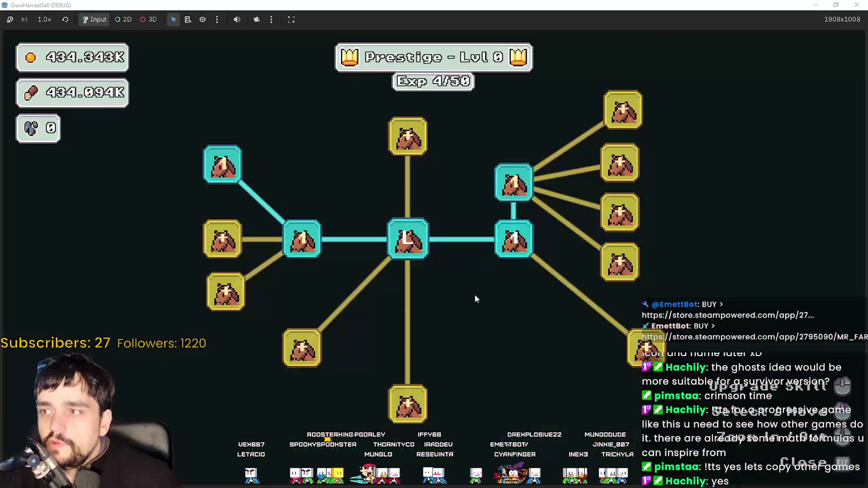
scroll(475, 308, up, 2)
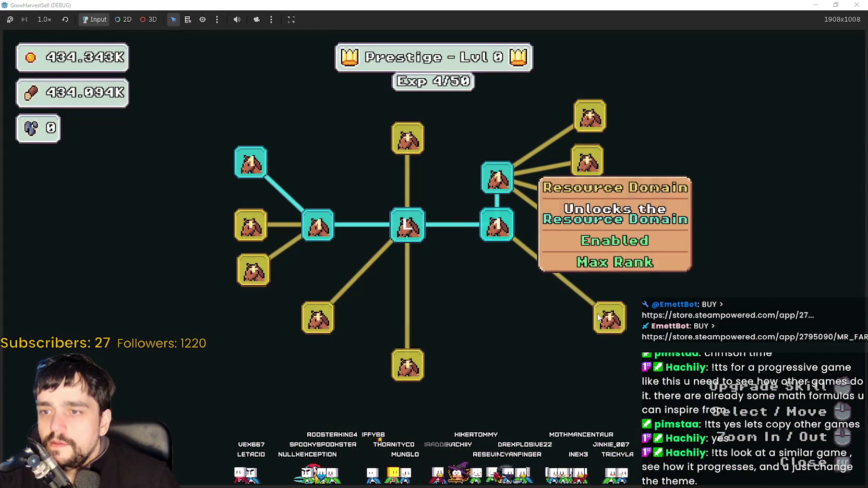
mouse_move(611, 320)
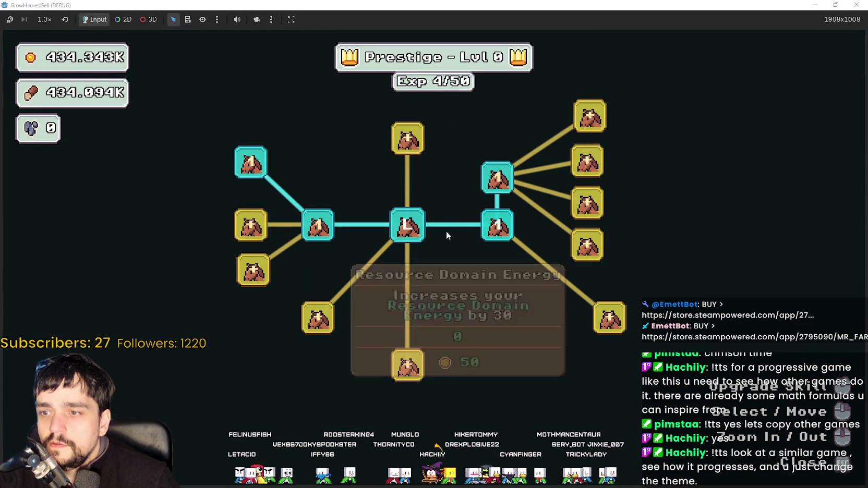
drag(423, 177, 458, 264)
scroll(435, 230, down, 2)
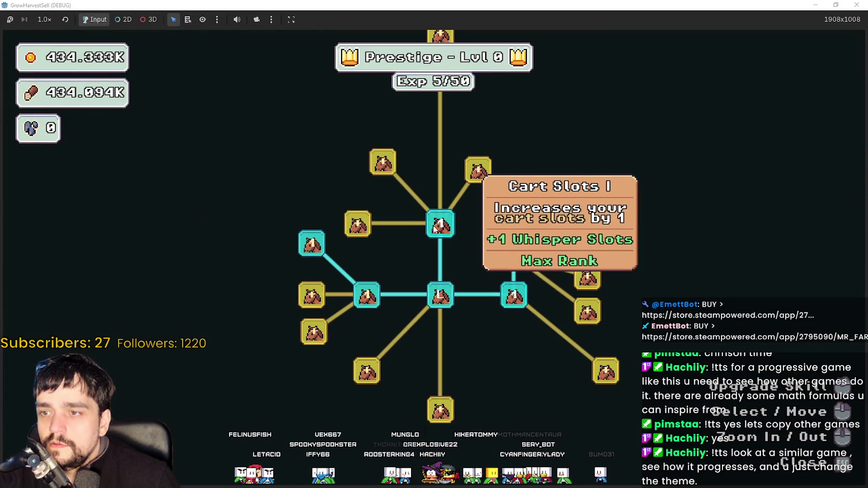
Buy Item Capacity I, Cart Slots II, Item Capacity II and nearby upper-branch skills.
click(358, 224)
click(381, 160)
click(312, 159)
click(464, 172)
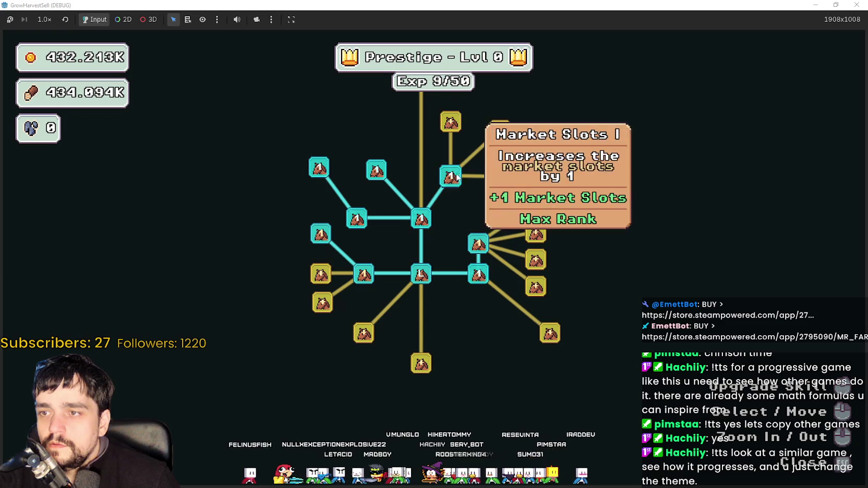
click(450, 122)
click(499, 131)
click(498, 177)
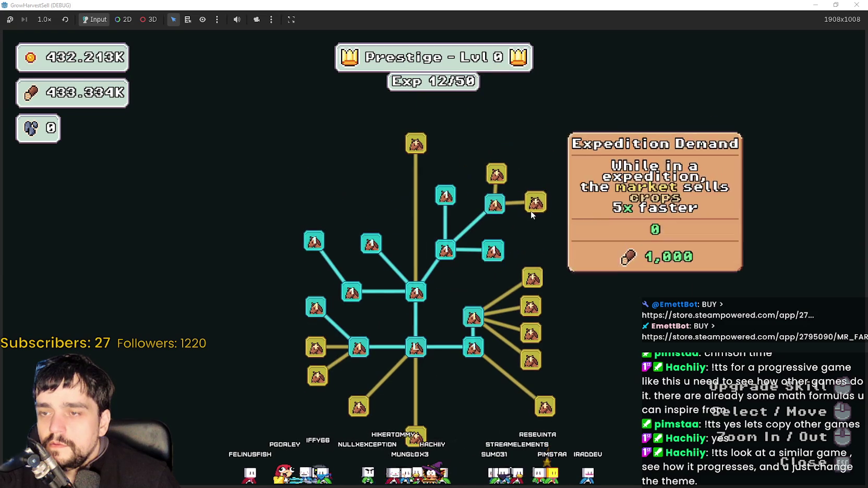
click(530, 211)
click(542, 210)
Unlock the next gold node, rank up Crop Domain Damage II and max out Dopple Sickle.
click(426, 292)
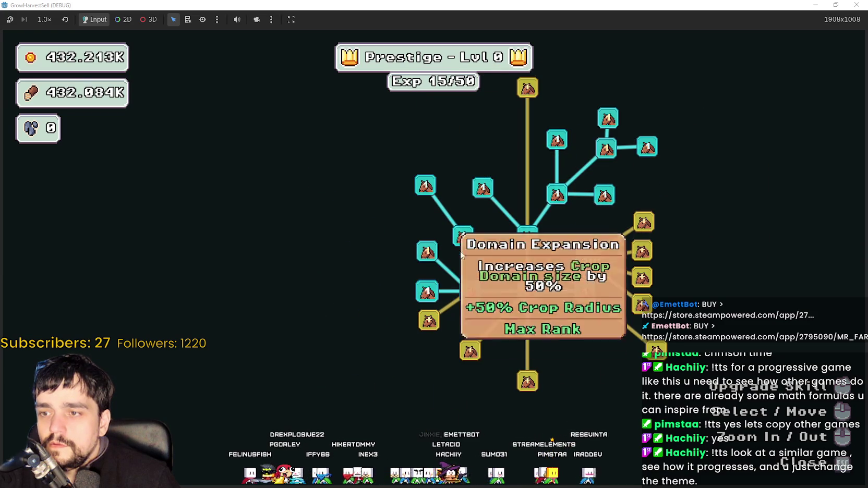
click(427, 256)
click(428, 259)
click(428, 259)
click(429, 259)
click(428, 259)
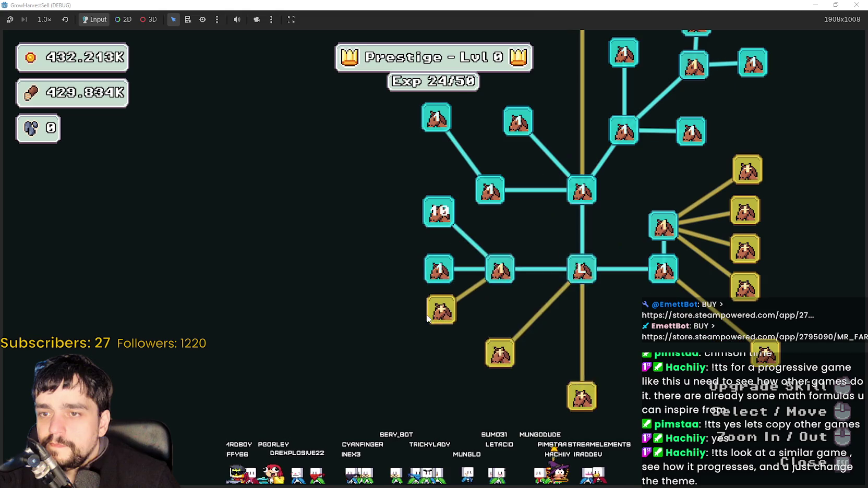
click(440, 310)
click(440, 310)
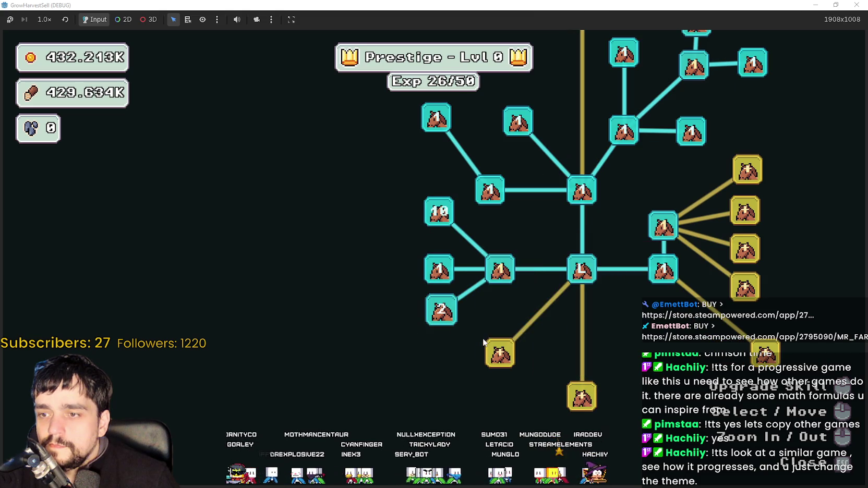
click(440, 310)
click(440, 310)
Buy Crops Value and max out the forest spawn rate skill.
click(506, 353)
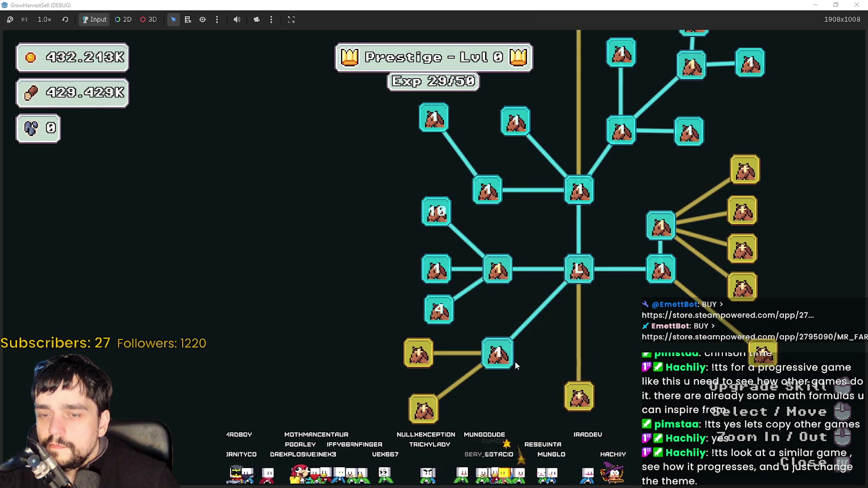
click(431, 289)
click(430, 290)
click(431, 289)
click(431, 290)
click(431, 290)
click(431, 292)
click(432, 292)
Buy Crop Merchant, raise Wood Gatherer to 10/10 and buy Wood Master.
click(436, 345)
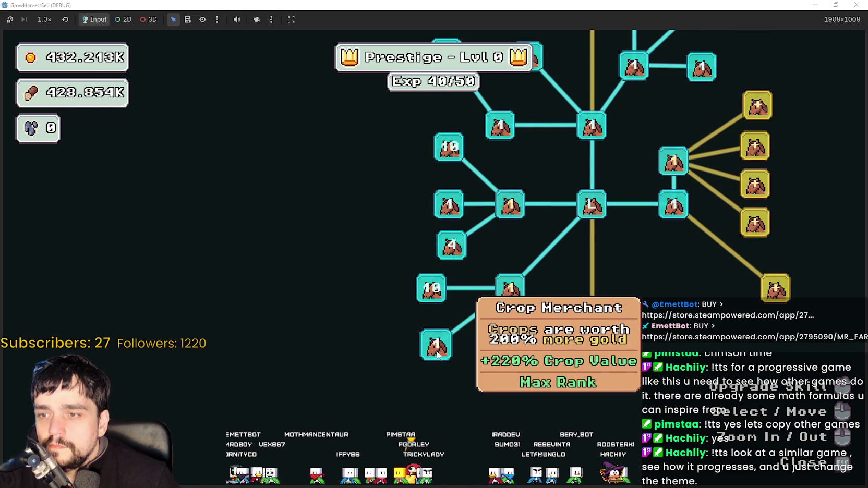
click(496, 354)
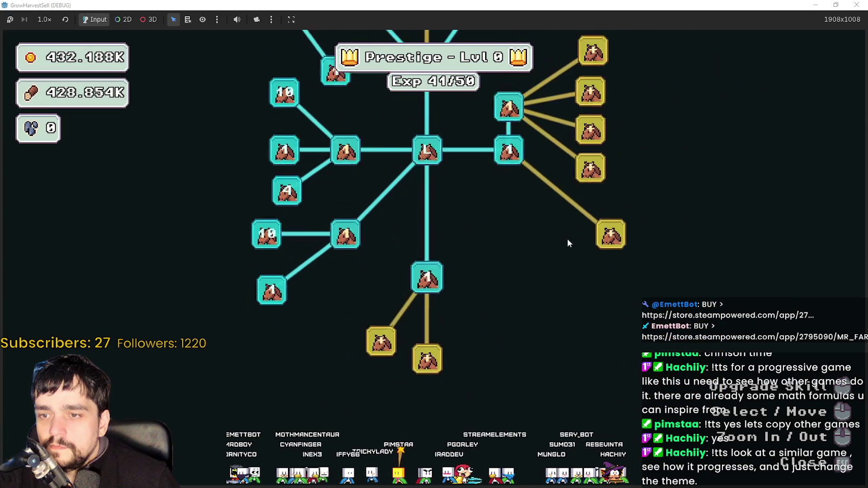
click(437, 261)
click(437, 261)
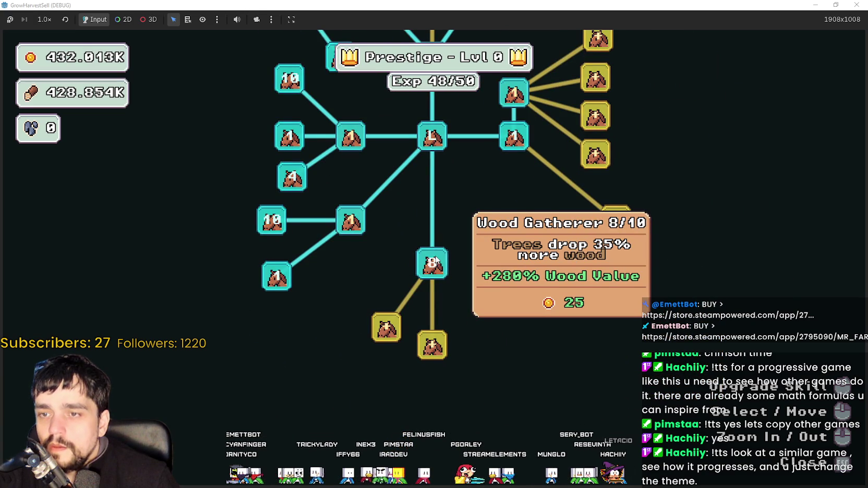
click(438, 261)
click(431, 345)
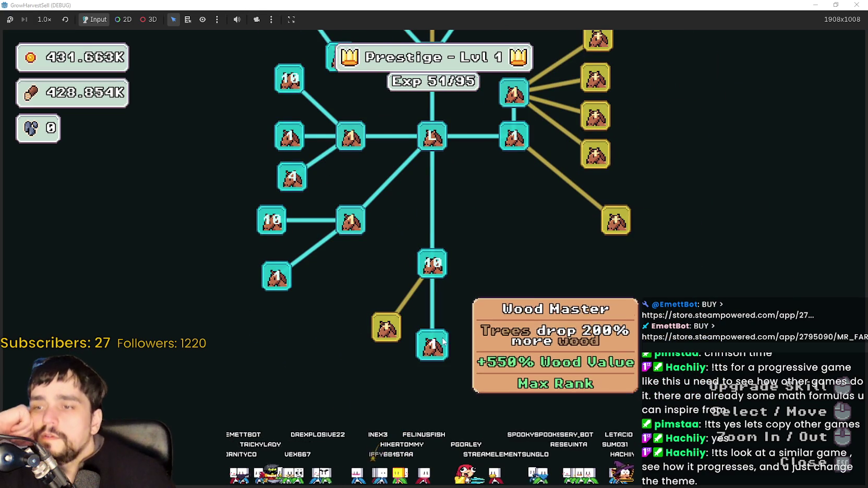
Max out Wood Increase, buy Domain Chain and raise Domain Charge to 5/5.
click(389, 323)
click(394, 322)
click(394, 322)
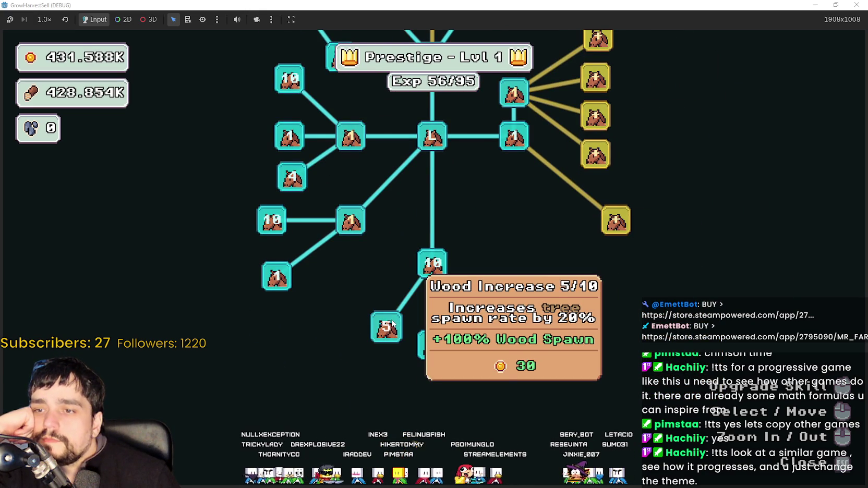
click(389, 323)
click(389, 323)
click(388, 323)
scroll(471, 305, up, 5)
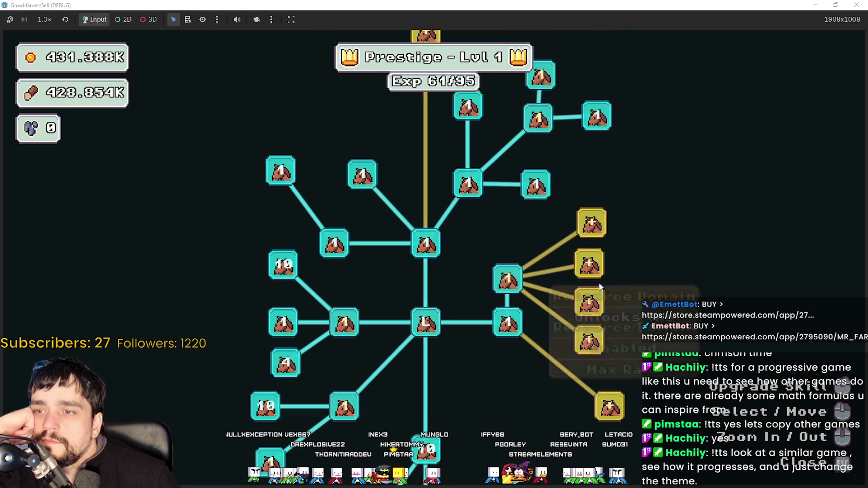
click(595, 304)
click(590, 265)
click(589, 264)
click(591, 236)
click(592, 236)
click(592, 236)
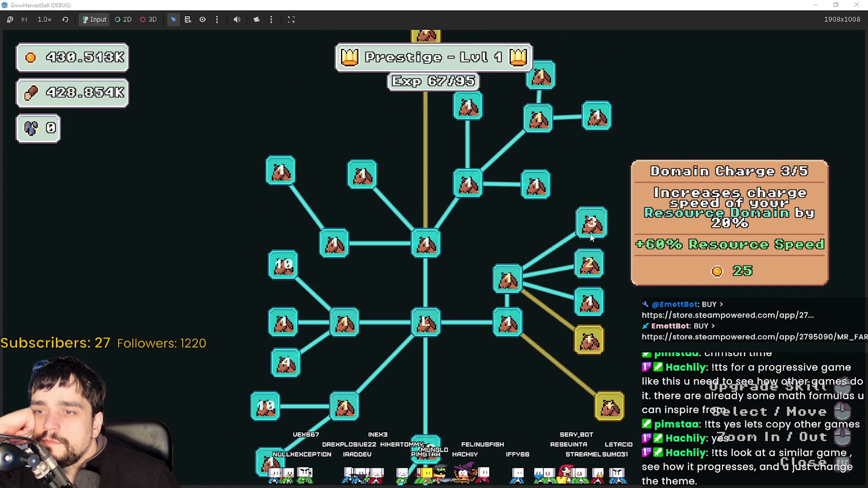
click(590, 240)
Max out Crop Domain Damage and bring Crops Value to 10/10.
scroll(348, 276, down, 3)
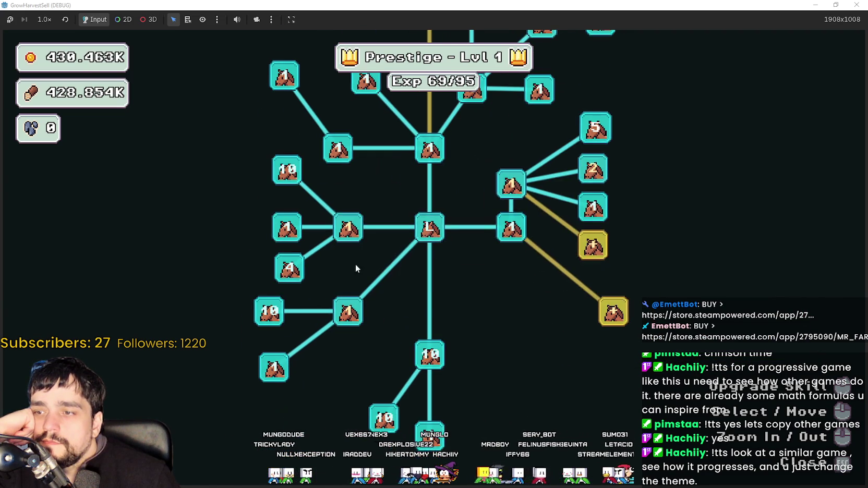
click(349, 230)
click(348, 229)
click(348, 230)
click(349, 229)
click(348, 229)
click(348, 230)
click(349, 230)
click(348, 229)
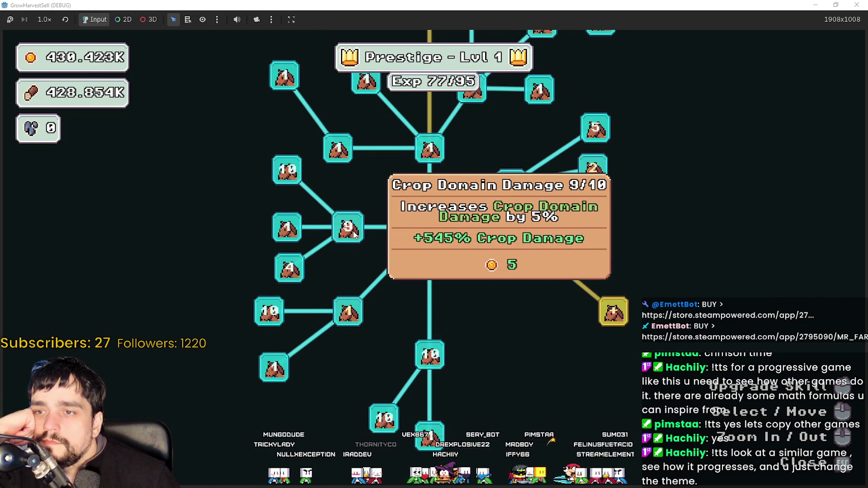
click(348, 229)
click(350, 312)
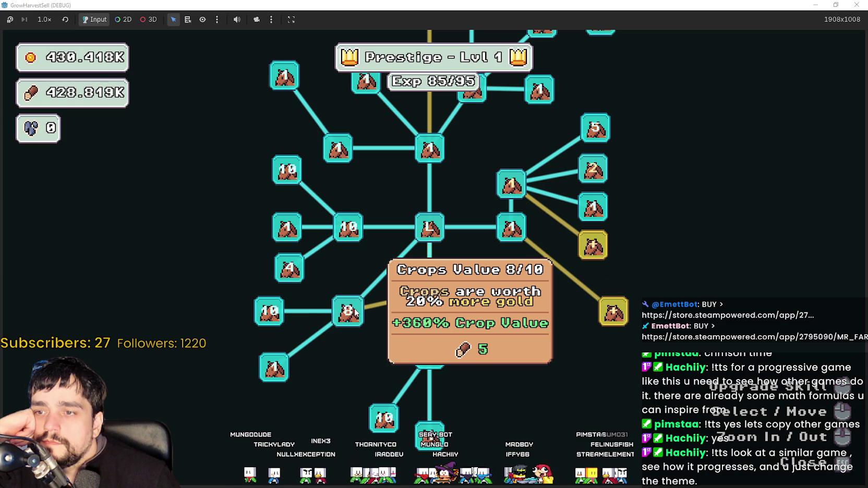
click(354, 311)
click(354, 312)
click(429, 288)
Buy Crop Insurance, rank up Light Feet and max out Resource Domain Damage II.
click(377, 357)
click(376, 357)
click(377, 357)
click(376, 358)
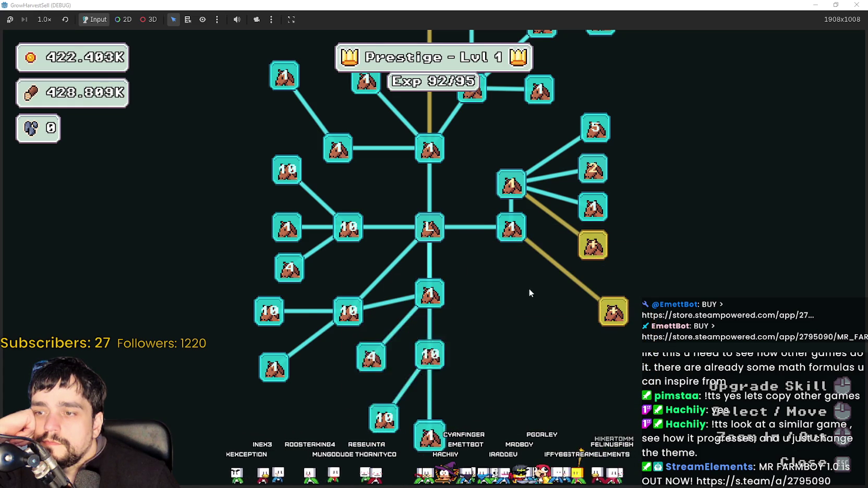
click(548, 293)
click(543, 223)
click(543, 223)
click(543, 223)
click(543, 222)
click(544, 222)
click(544, 221)
click(542, 220)
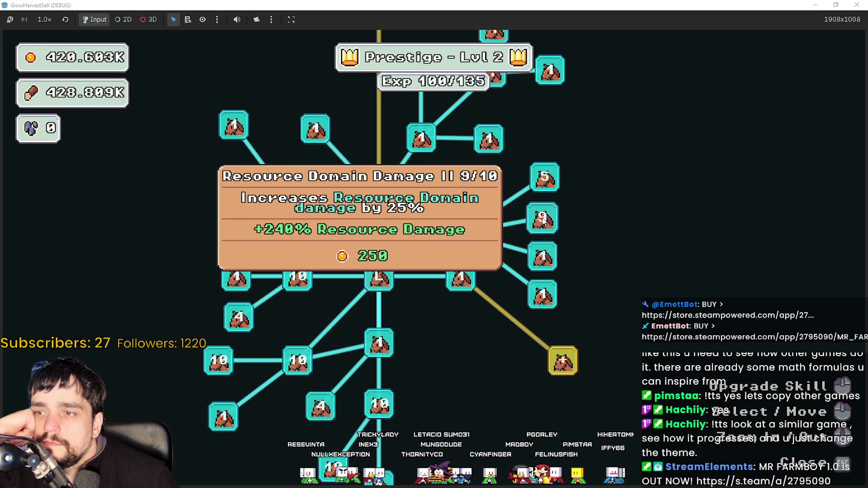
click(542, 220)
Pan around the skill tree, then close it to return to the farm.
mouse_move(632, 193)
mouse_down()
mouse_move(667, 214)
mouse_move(659, 350)
mouse_up()
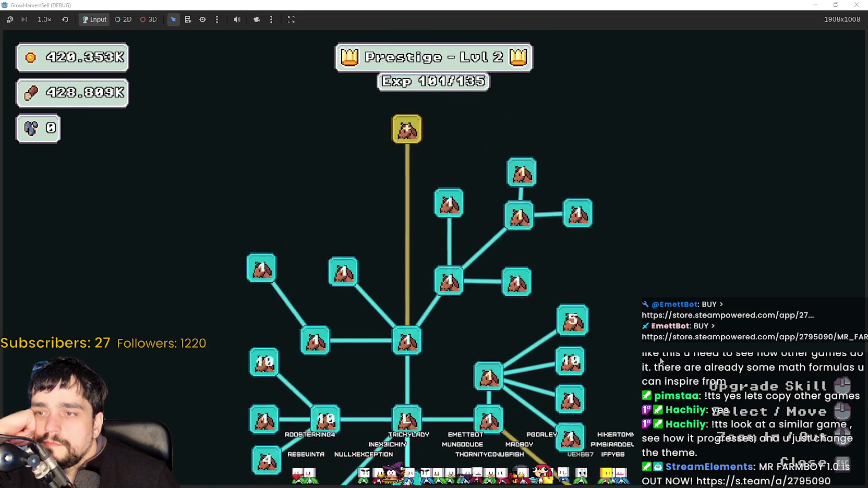
scroll(660, 350, down, 2)
scroll(611, 285, up, 2)
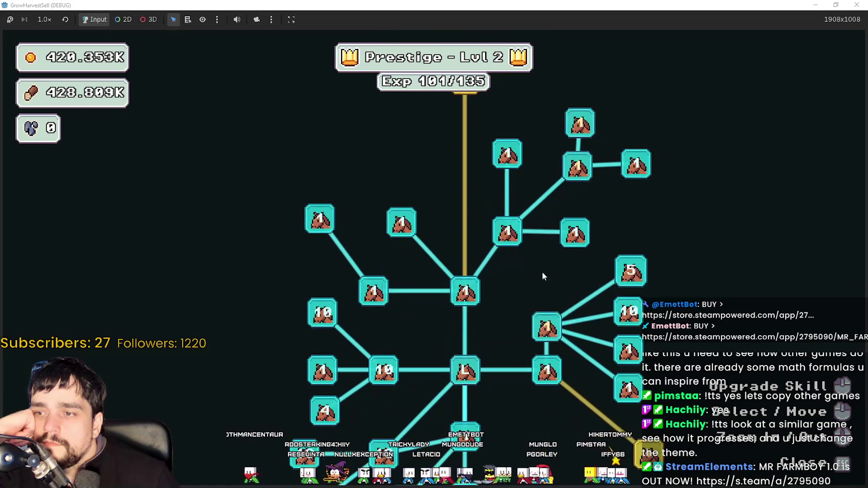
key(Escape)
At the cart, select Stage 2 and travel to the forest stage.
key(Right)
key(Down)
click(365, 156)
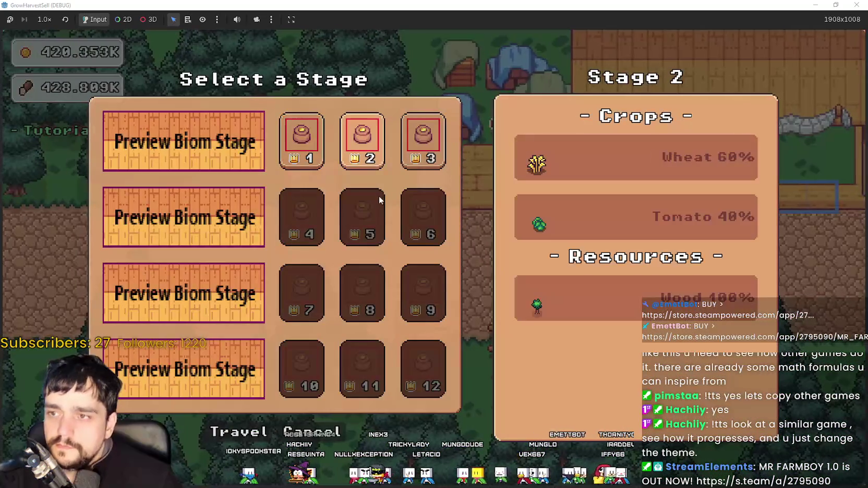
click(238, 428)
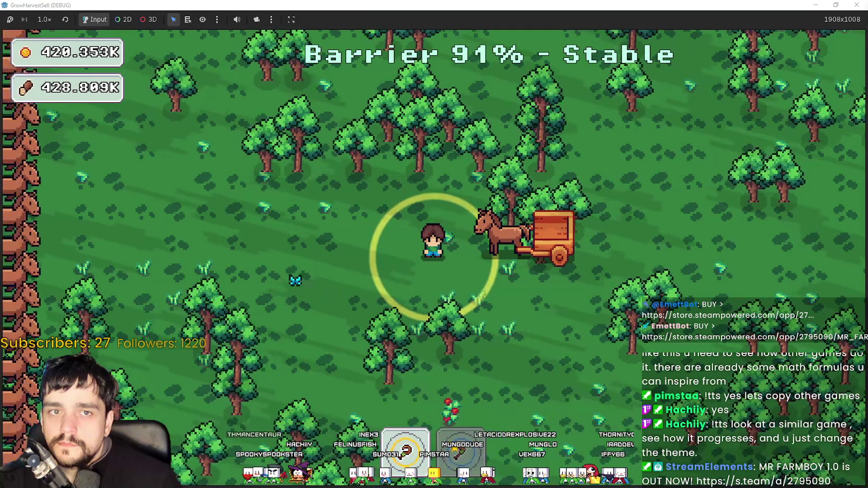
Walk through the forest, then minimize the game to reach the editor.
key(a)
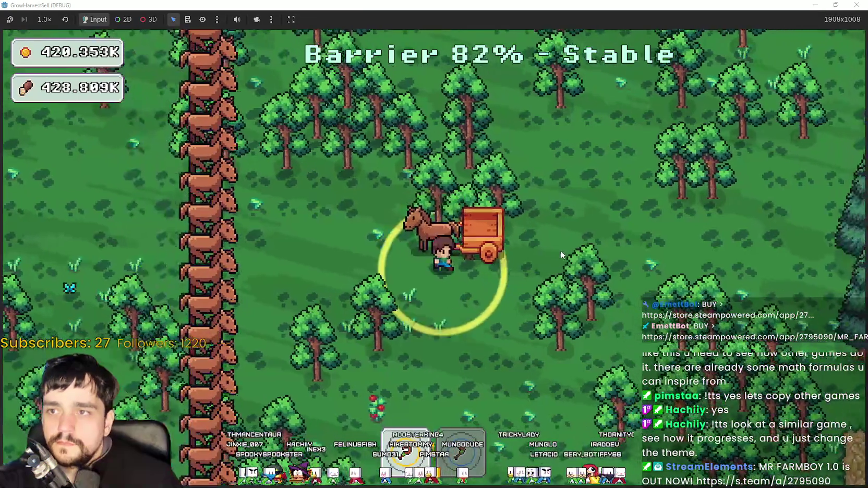
key(d)
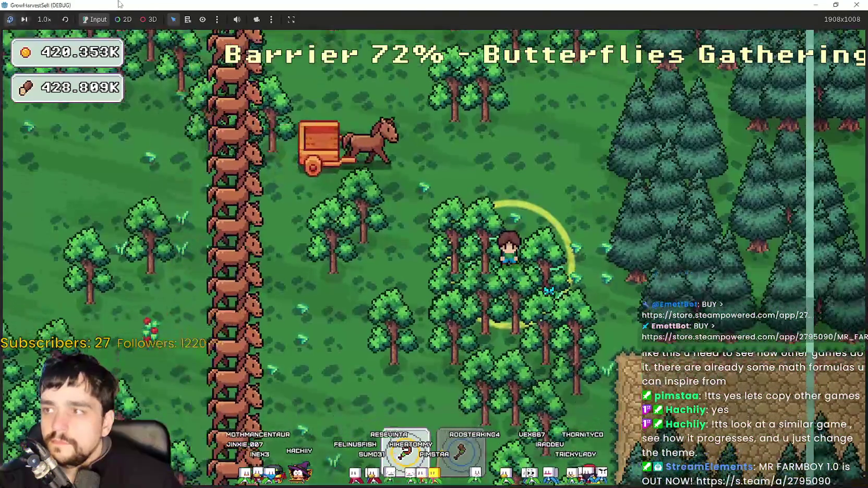
key(super+Down)
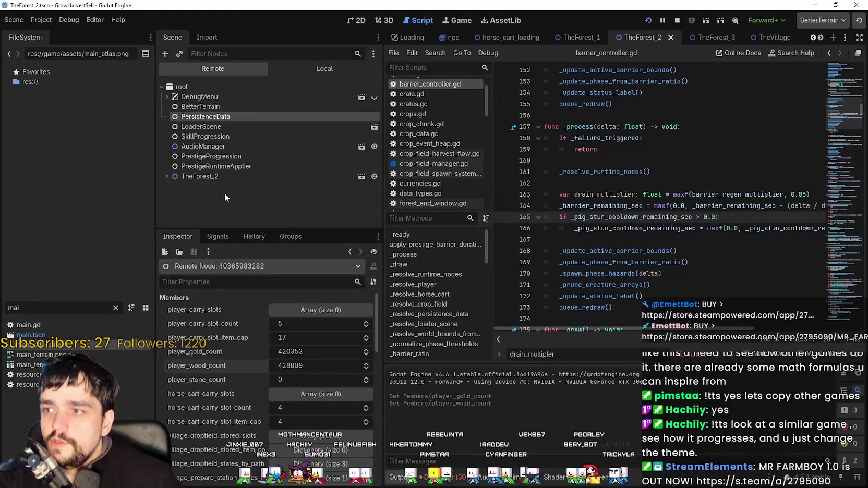
Expand TheForest_2 in the Remote scene tree and select BarrierController.
double_click(225, 176)
scroll(208, 221, down, 3)
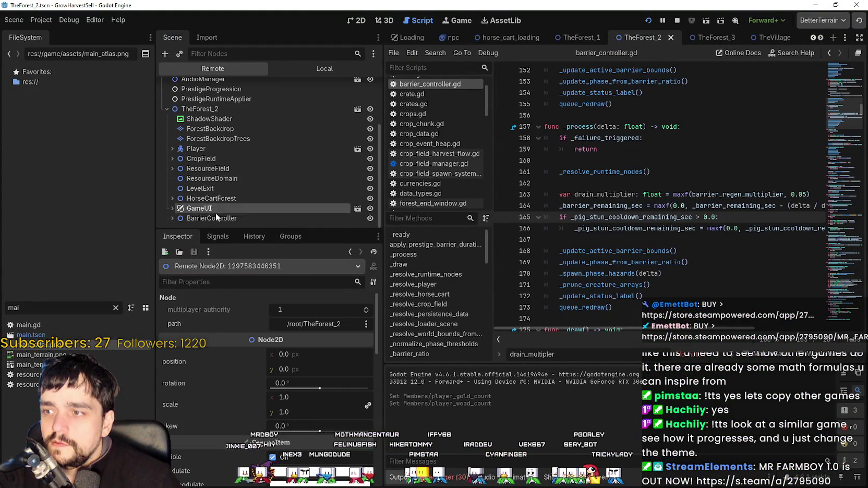
click(215, 212)
click(166, 207)
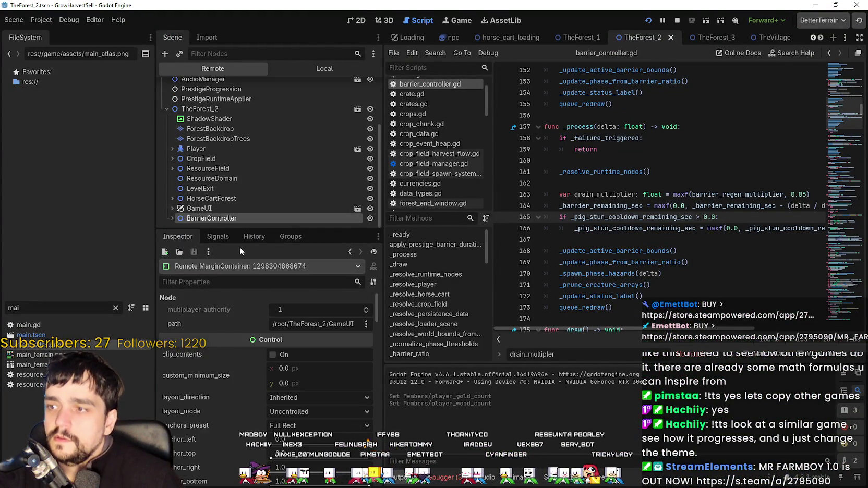
Scroll through BarrierController's barrier properties in the Inspector, then switch back to the game window.
scroll(235, 398, down, 10)
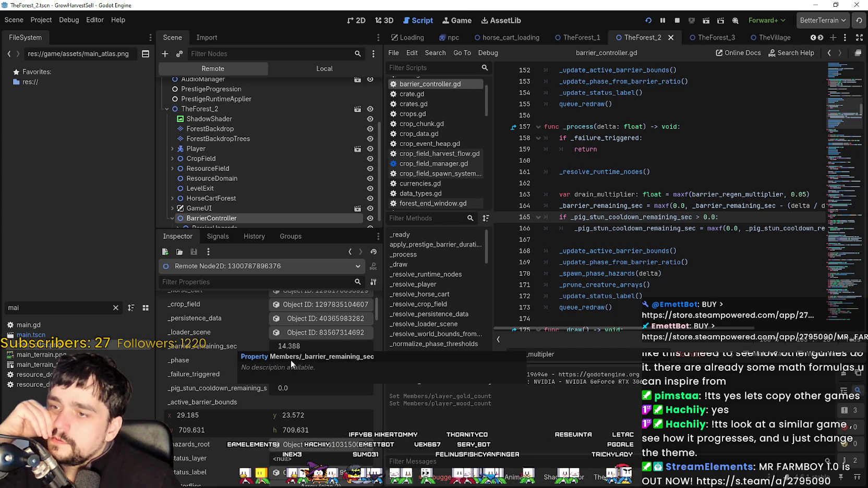
scroll(242, 416, down, 3)
scroll(233, 447, down, 3)
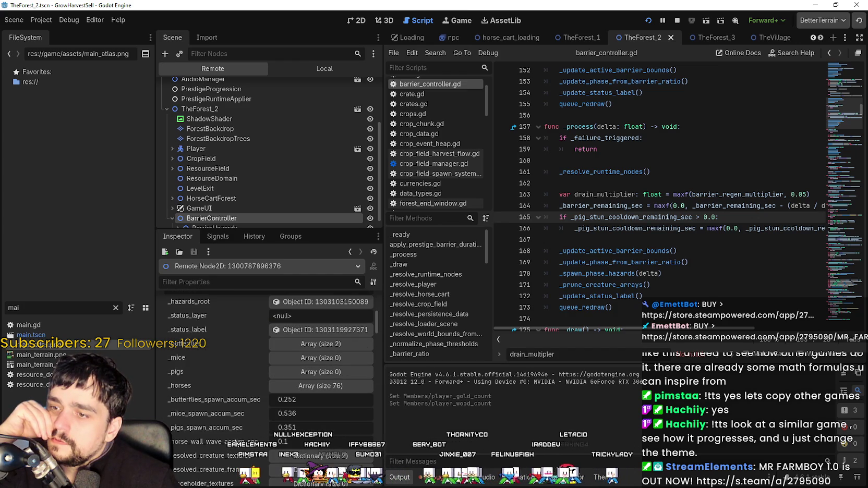
scroll(185, 360, down, 3)
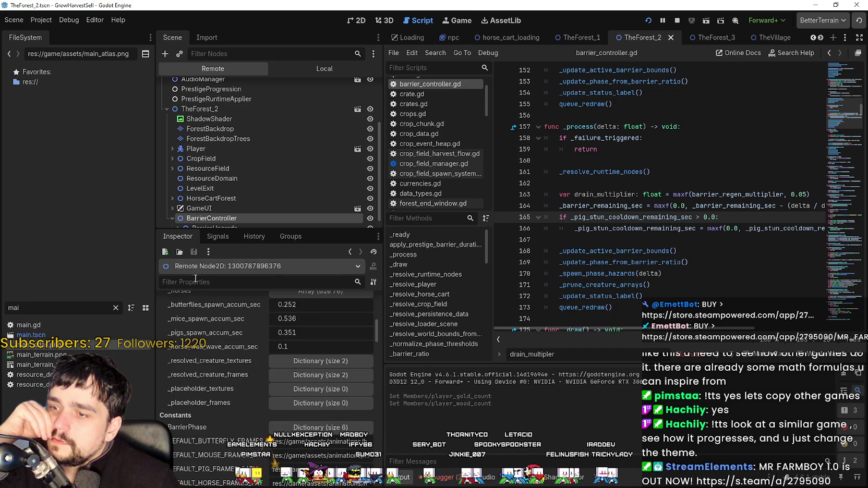
scroll(208, 413, up, 10)
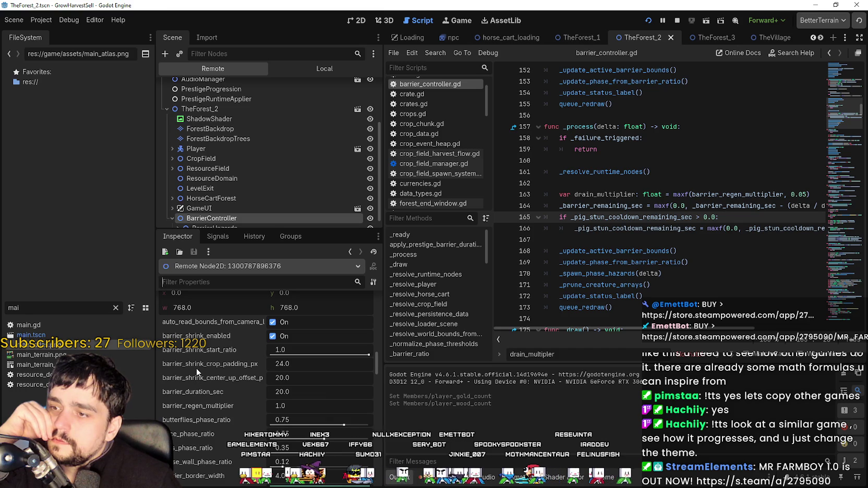
scroll(210, 431, down, 2)
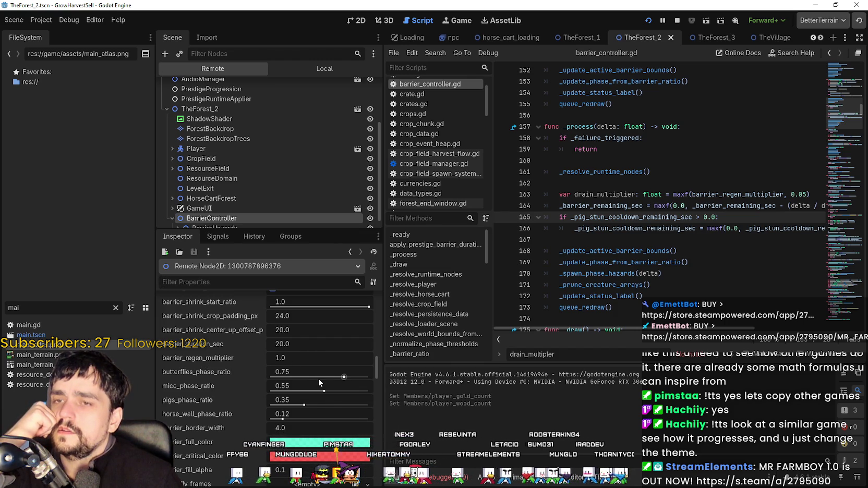
mouse_move(319, 380)
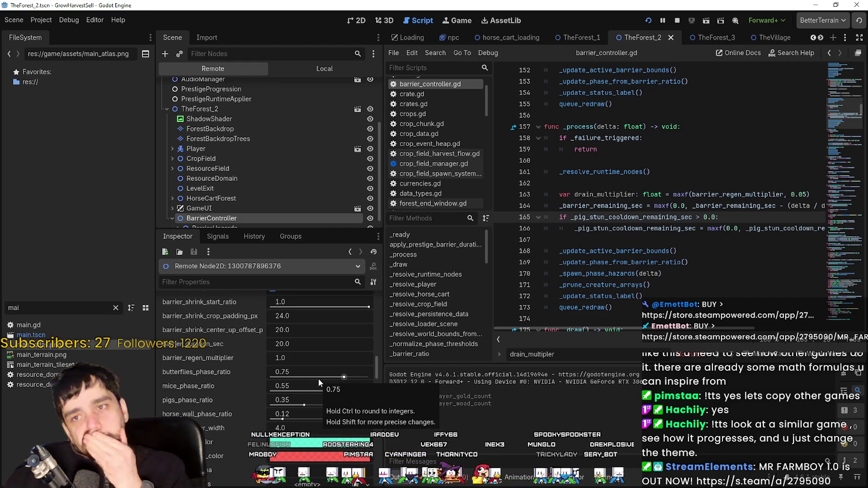
click(163, 281)
key(alt+Tab)
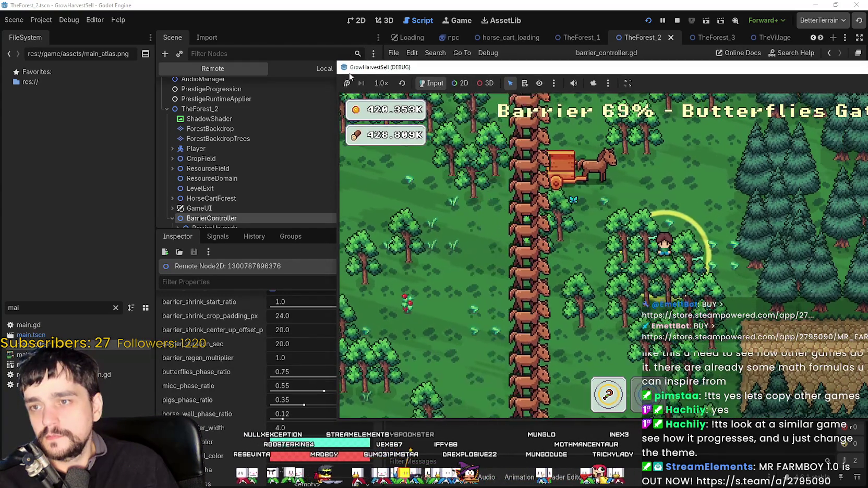
Reposition the game debug window and maximize it to fill the screen.
drag(360, 66, 179, 43)
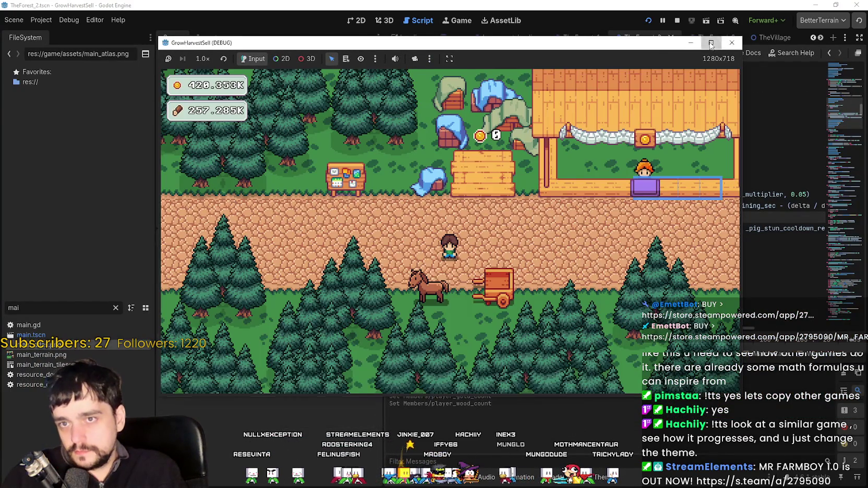
key(super+Up)
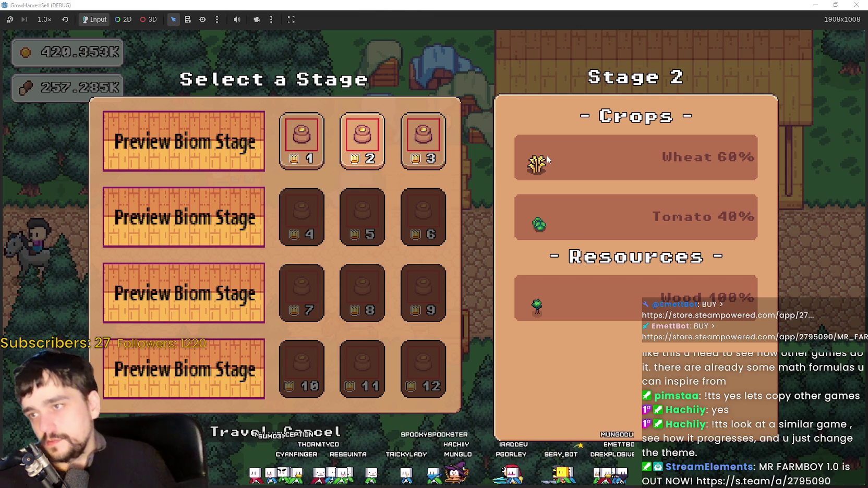
drag(517, 5, 508, 62)
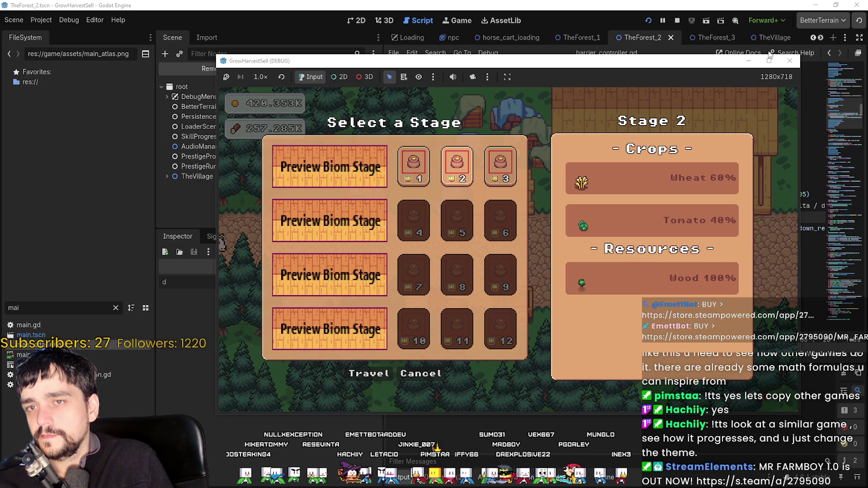
click(768, 61)
drag(446, 3, 548, 40)
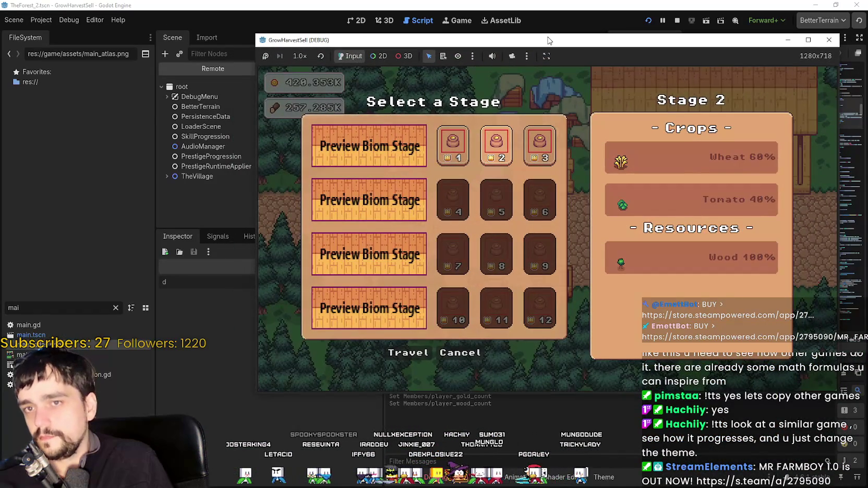
click(808, 40)
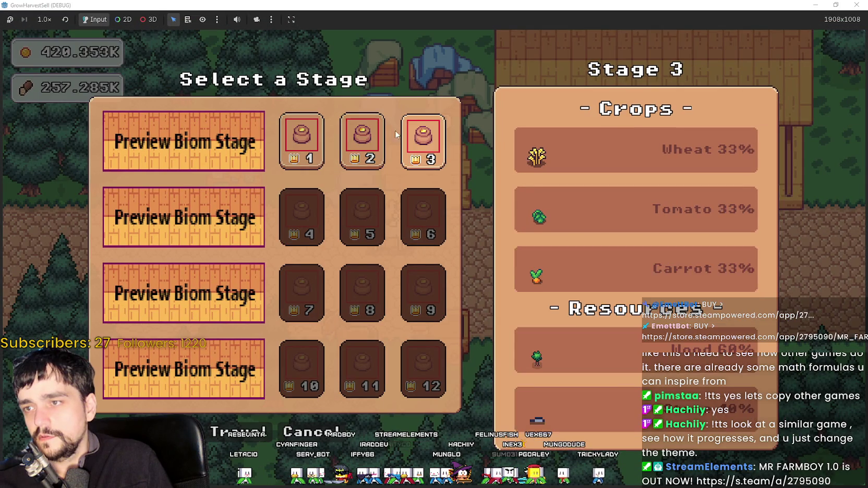
Preview stage 3 in the stage panel, then restore the window and return to the editor.
click(425, 151)
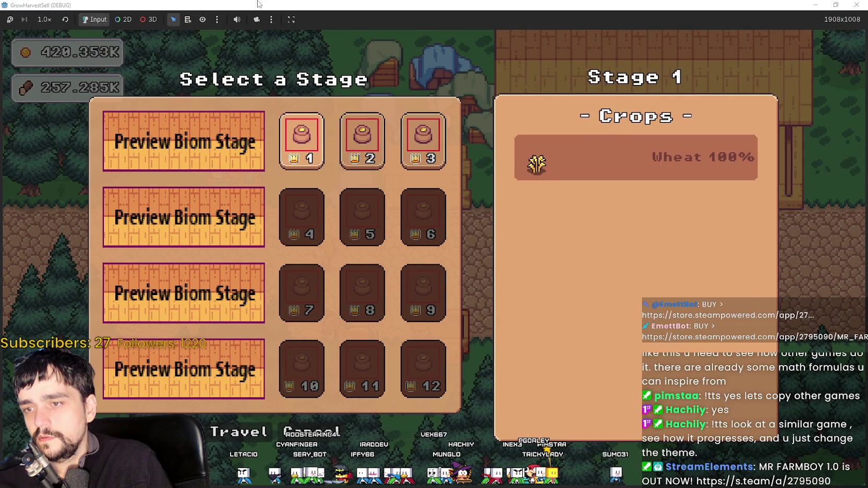
double_click(216, 4)
click(216, 4)
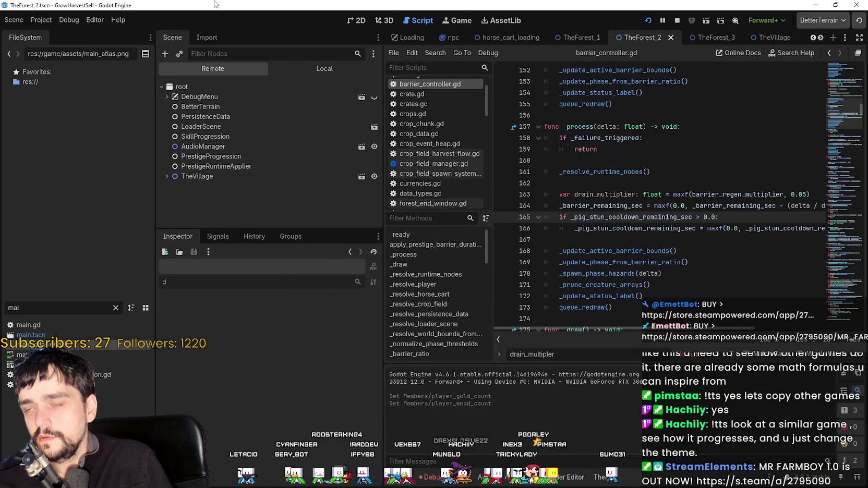
Open forest_level_selection.tscn and view its layout in the 2D editor.
click(814, 39)
click(814, 39)
click(813, 39)
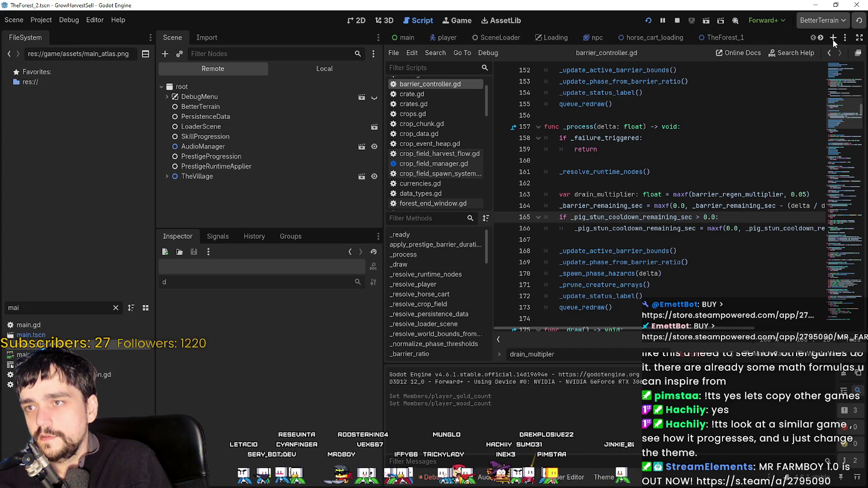
click(820, 38)
click(820, 38)
click(820, 37)
click(820, 38)
click(820, 38)
click(820, 37)
click(820, 37)
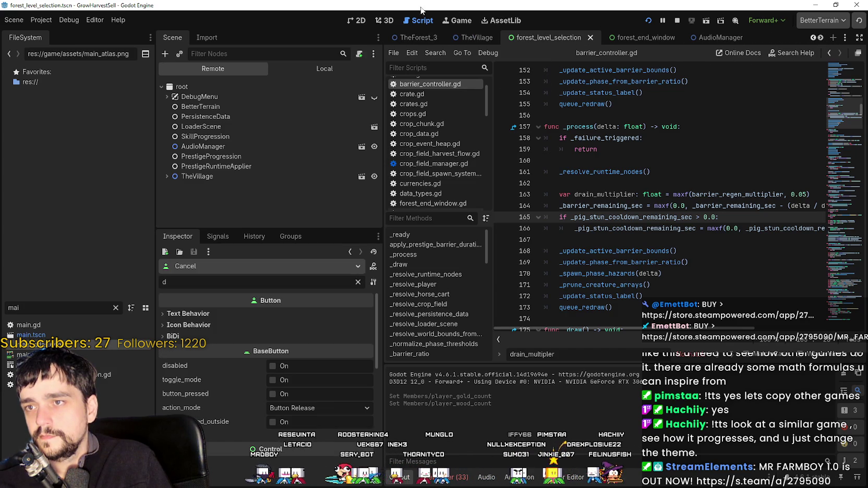
click(358, 19)
scroll(609, 128, up, 6)
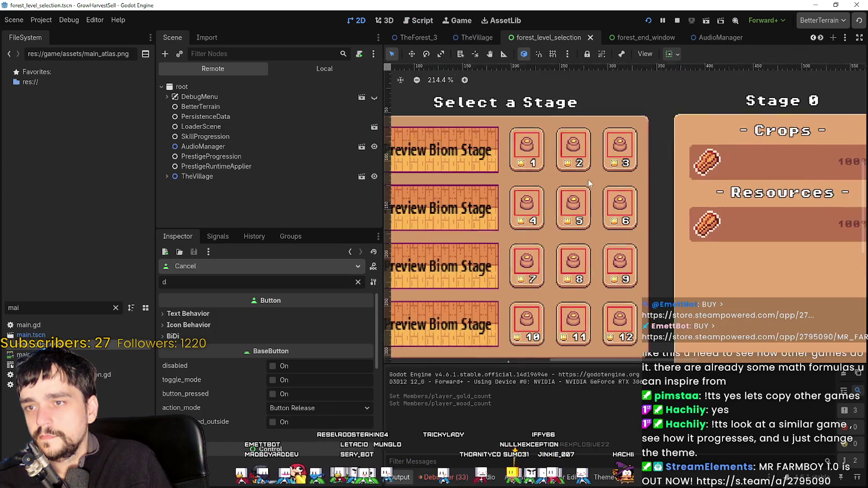
Select the StageSelection node in the Local scene tree.
click(490, 139)
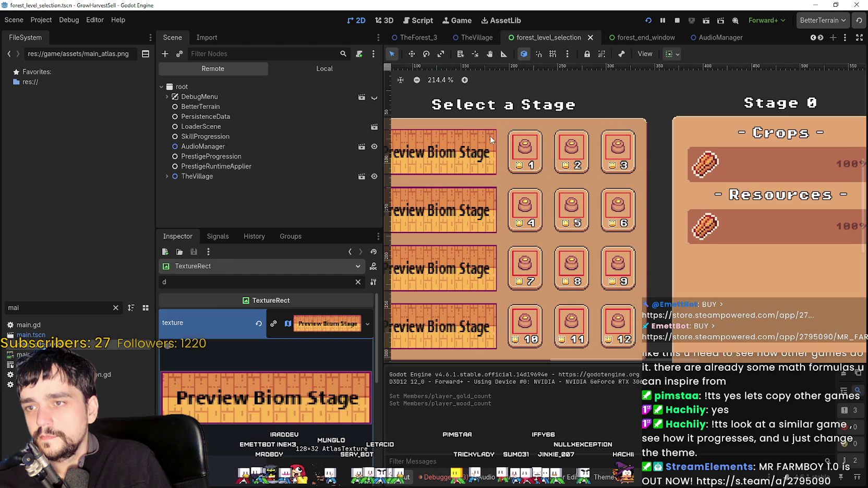
click(500, 149)
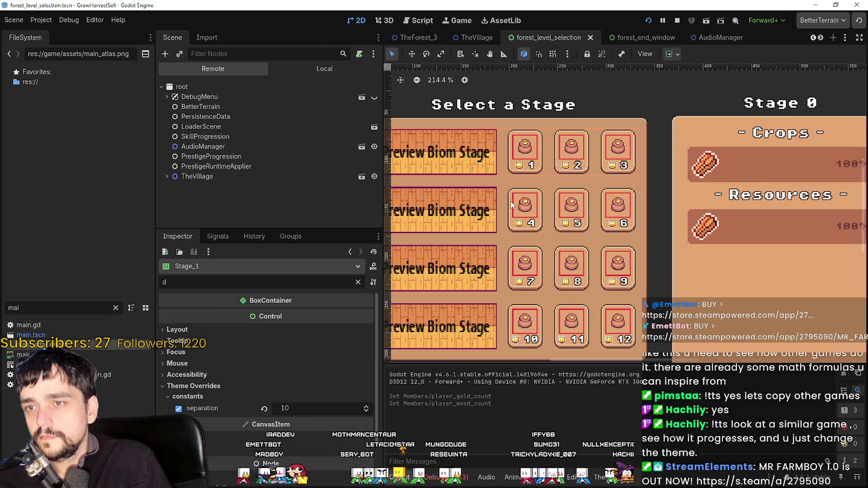
click(313, 69)
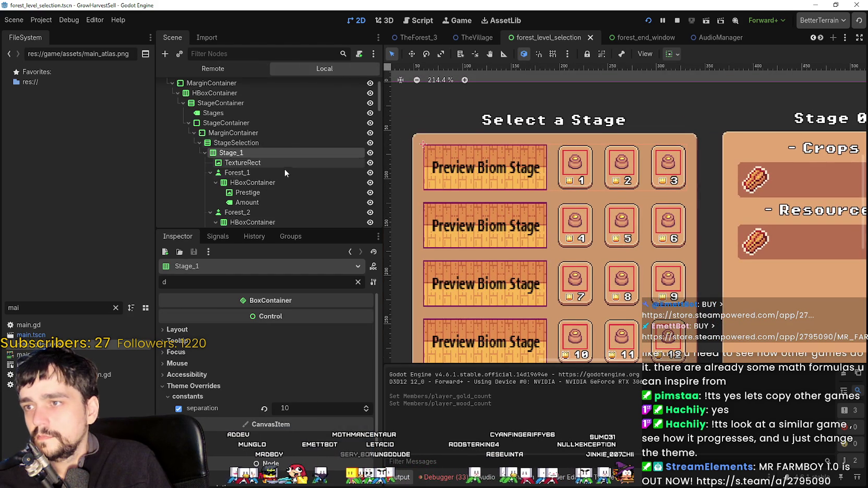
click(276, 143)
scroll(544, 168, down, 2)
scroll(544, 167, down, 1)
Lower StageSelection's separation theme override from 12 to 6 and stop the running game.
click(365, 363)
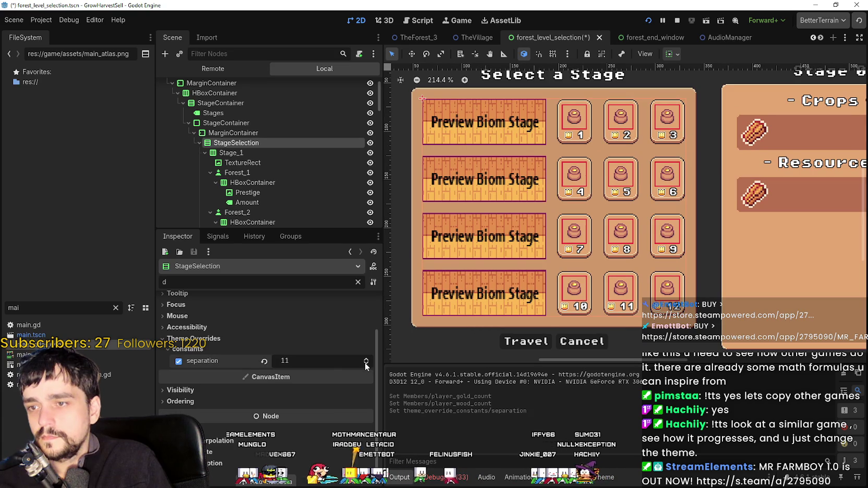
click(365, 363)
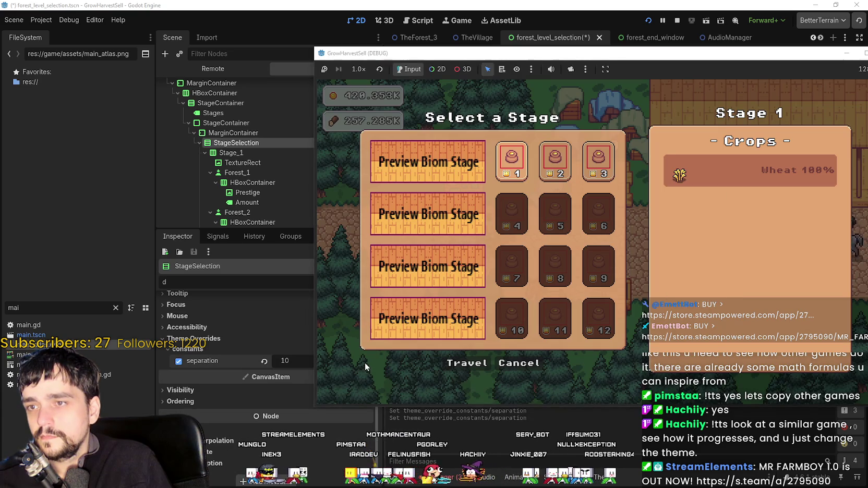
key(F8)
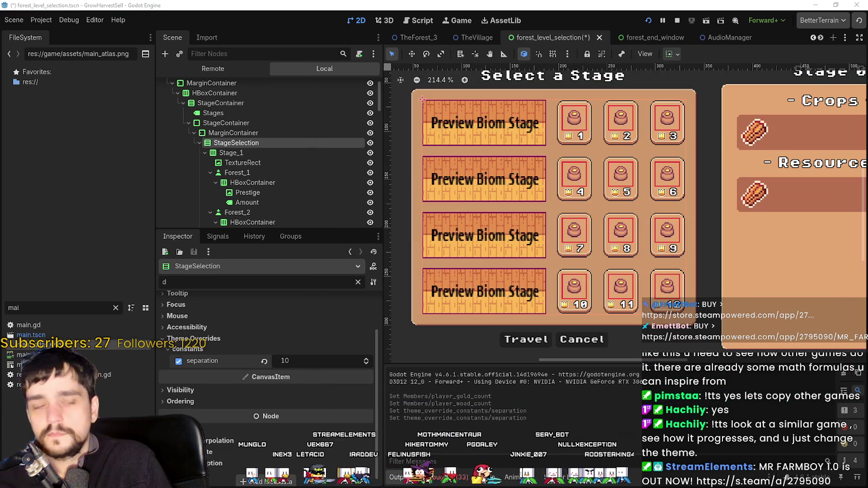
click(365, 364)
click(365, 364)
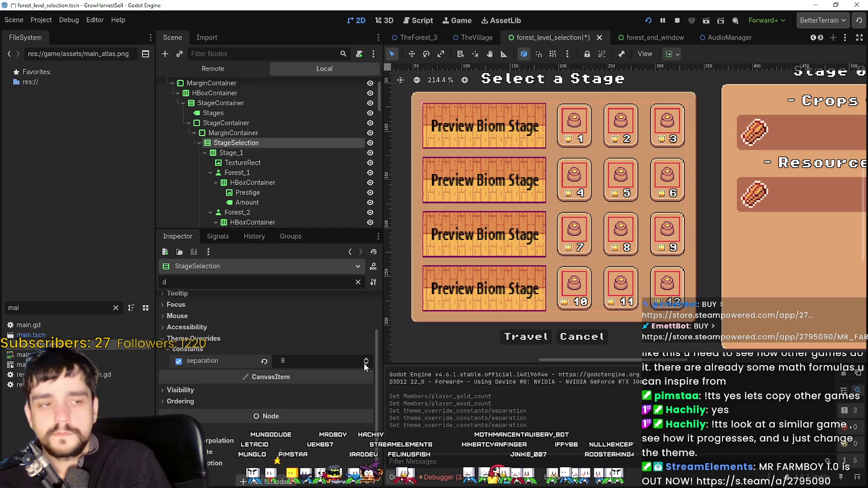
click(365, 364)
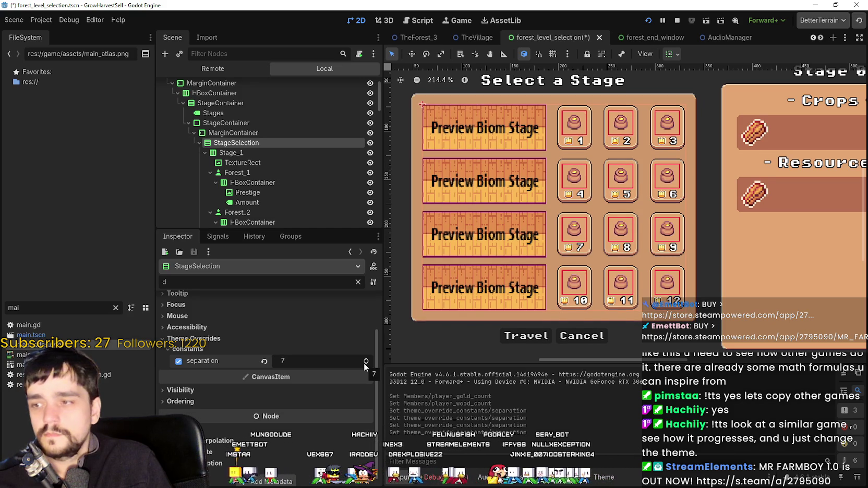
click(366, 363)
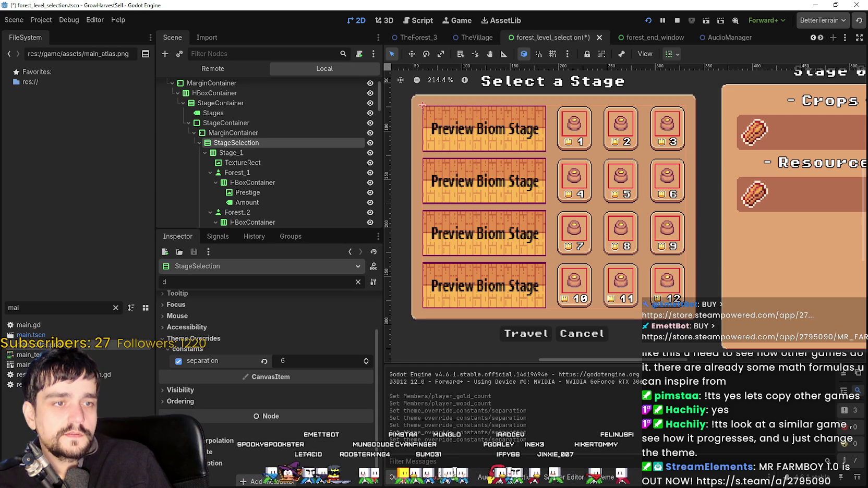
click(287, 133)
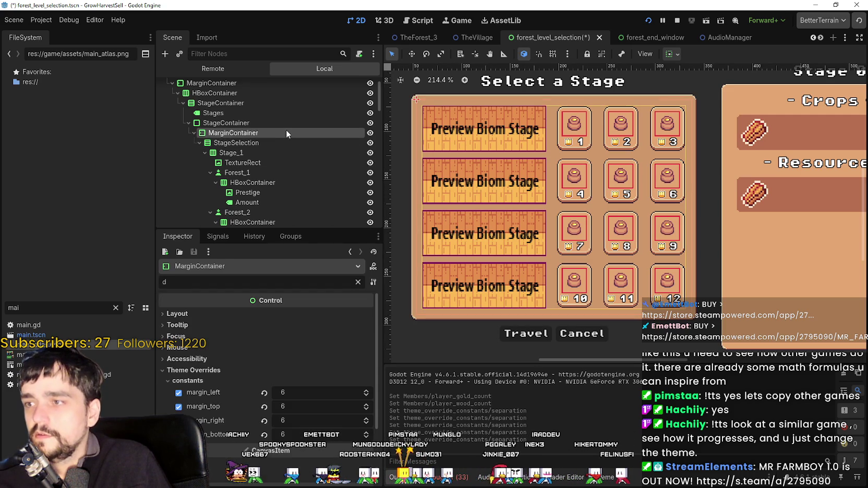
Lower the MarginContainer's margin_left, margin_top, margin_right and margin_bottom overrides from 6 to 2.
click(367, 395)
click(366, 396)
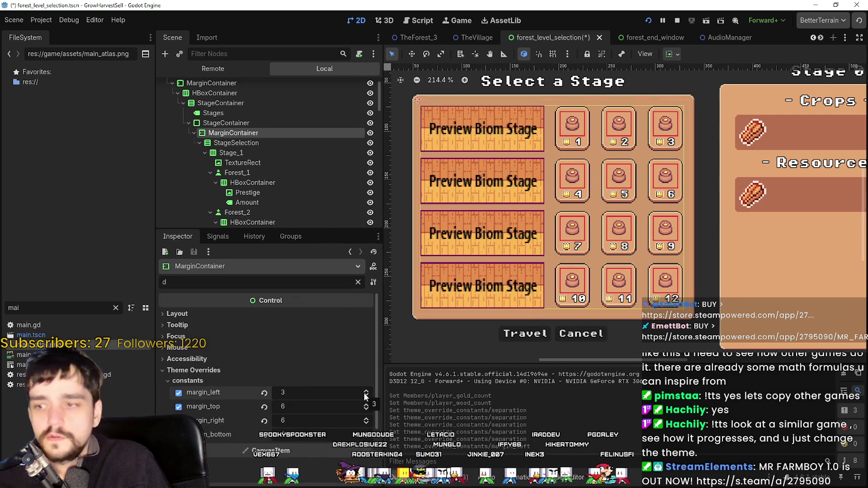
click(366, 396)
click(368, 409)
click(366, 409)
click(367, 408)
click(367, 409)
click(367, 424)
click(366, 424)
click(366, 423)
click(366, 423)
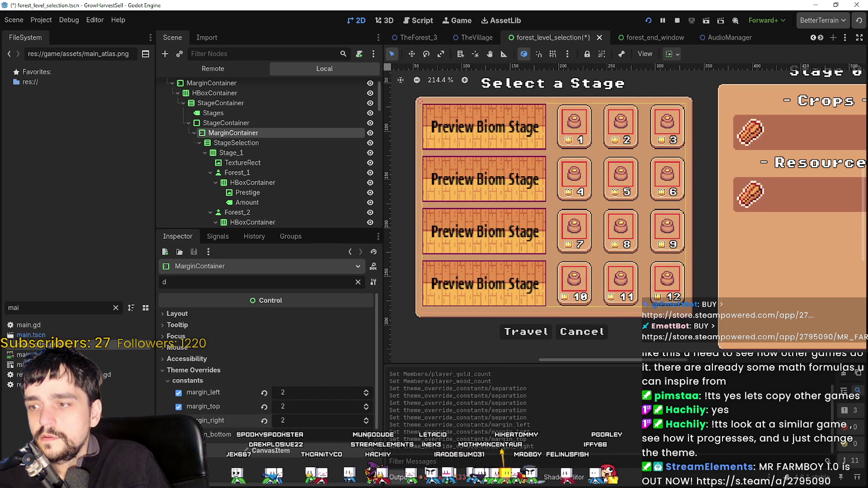
click(366, 437)
click(366, 437)
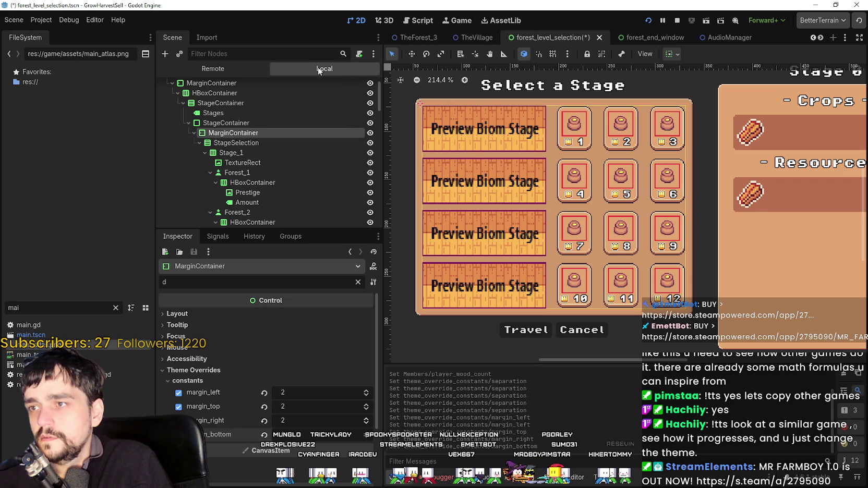
Lower the separation constant of Stage_1 and Stage_2 from 10 to 6.
click(260, 154)
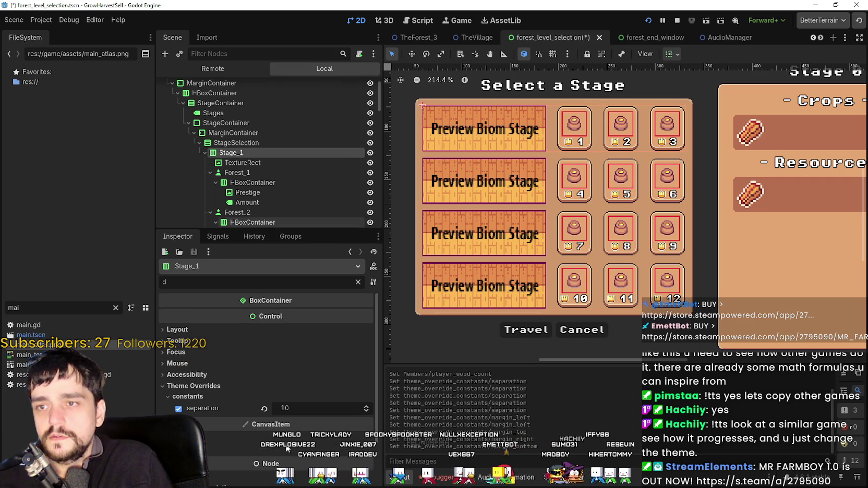
click(367, 411)
click(366, 411)
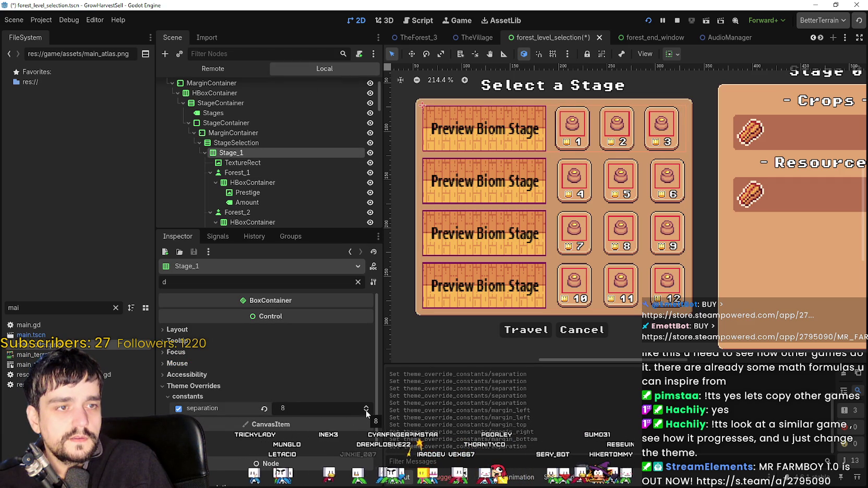
click(367, 411)
click(366, 411)
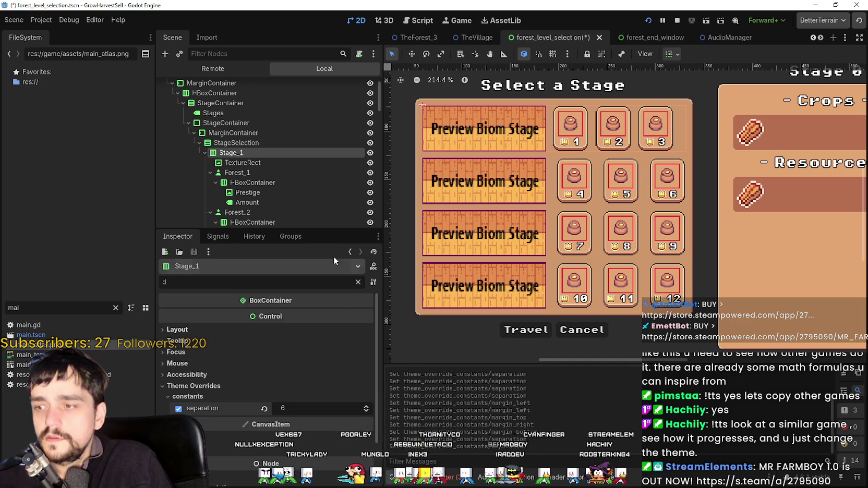
scroll(300, 167, down, 2)
scroll(263, 176, down, 4)
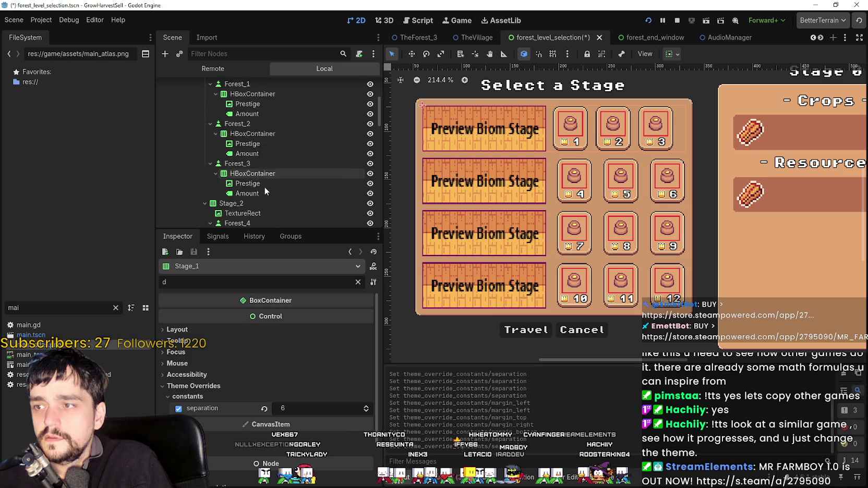
click(264, 184)
click(364, 412)
click(364, 412)
click(363, 412)
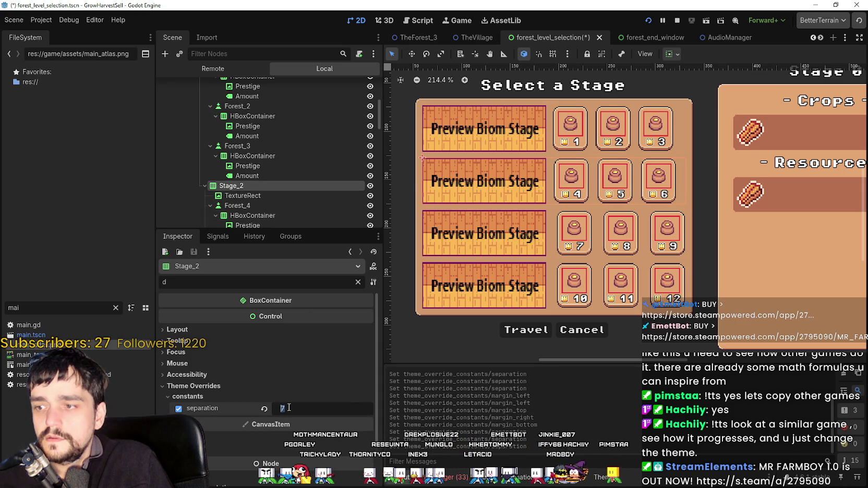
key(Return)
Lower the separation constant of Stage_3 and Stage_4 from 10 to 6.
scroll(310, 206, down, 3)
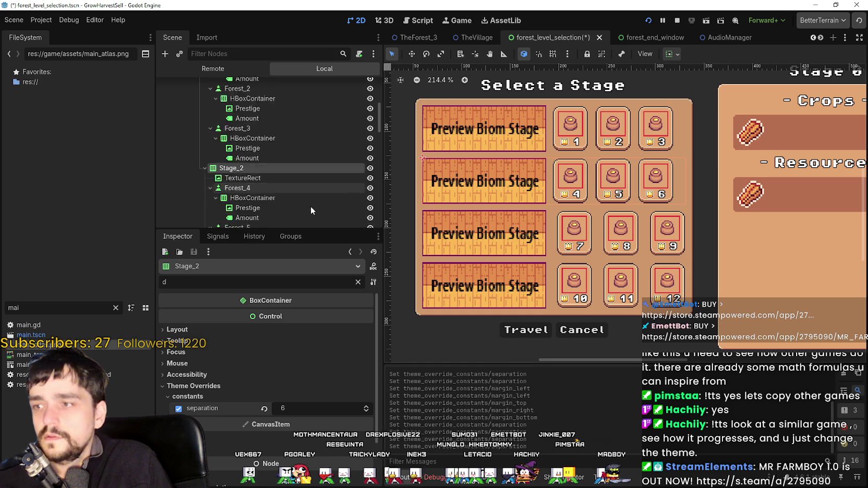
click(298, 191)
scroll(298, 190, down, 4)
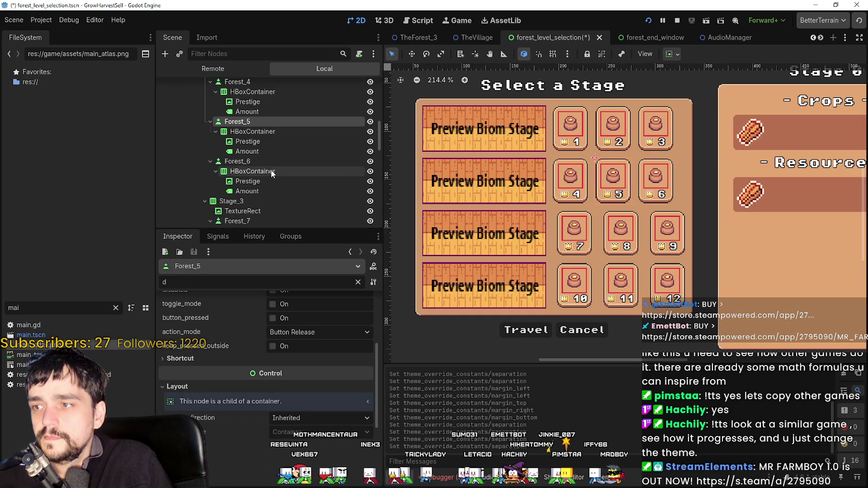
click(264, 201)
click(366, 411)
click(366, 411)
click(366, 411)
click(366, 412)
scroll(265, 117, down, 5)
scroll(268, 167, down, 4)
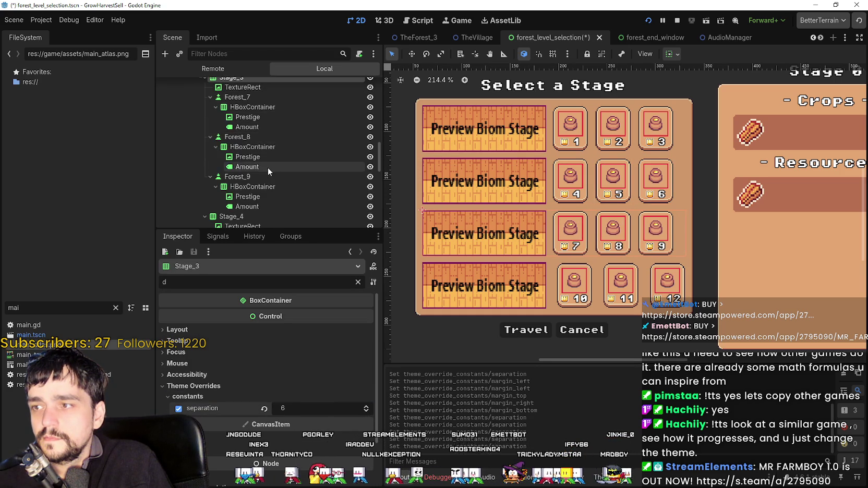
click(249, 164)
scroll(249, 164, down, 4)
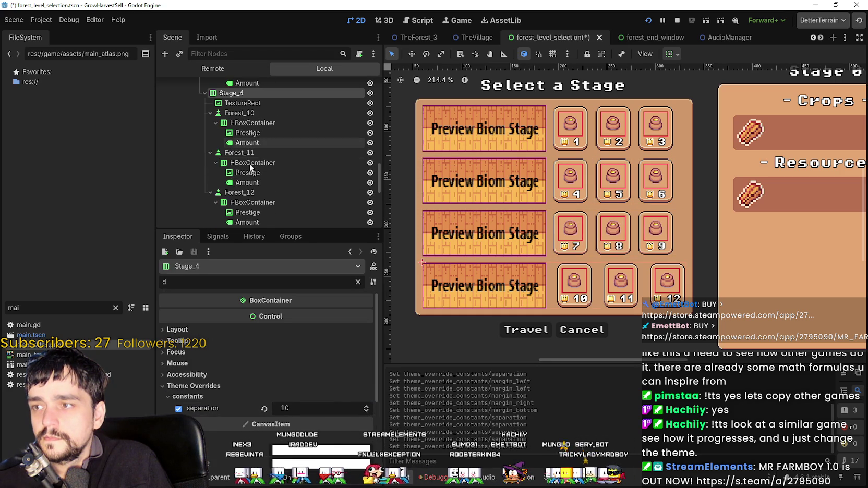
click(366, 411)
click(366, 412)
click(366, 411)
click(366, 411)
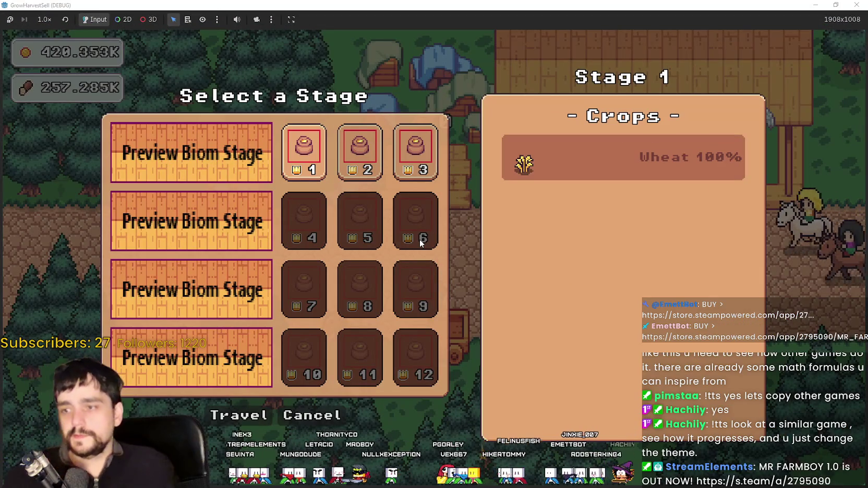
Check locked tile 6, then cycle stage tiles 1, 2 and 3 to compare their info panels.
mouse_move(418, 239)
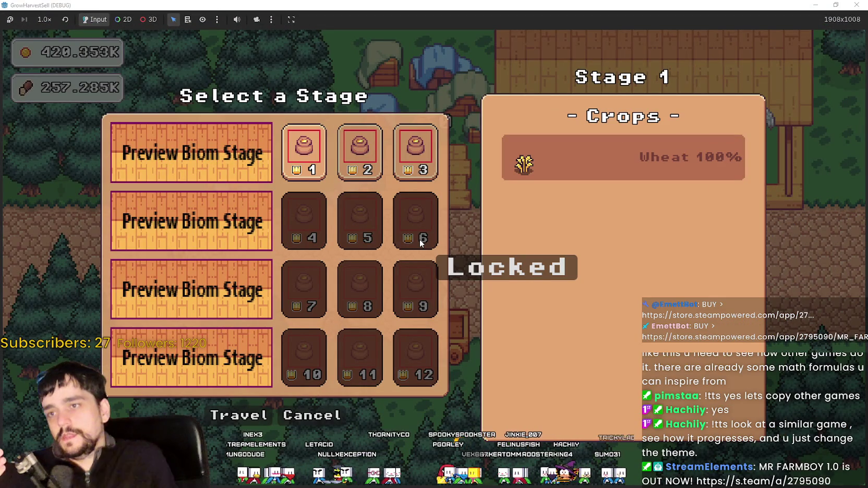
click(428, 151)
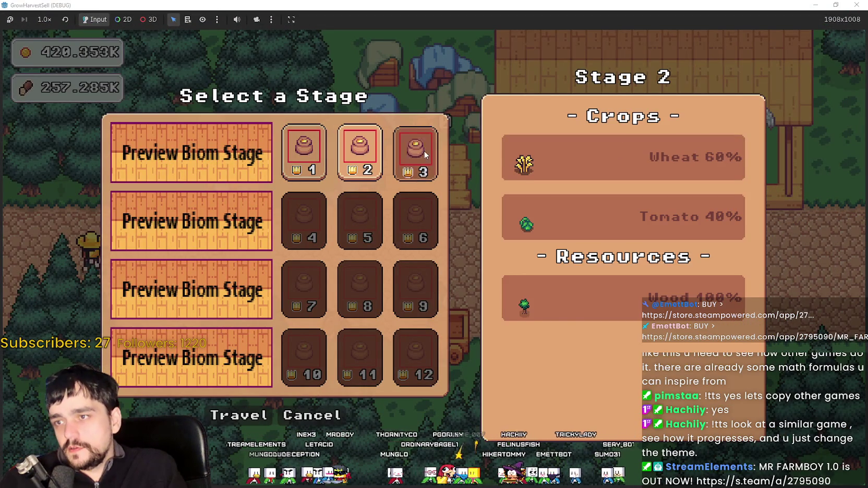
click(312, 173)
click(360, 154)
click(407, 150)
click(325, 162)
click(360, 151)
click(415, 151)
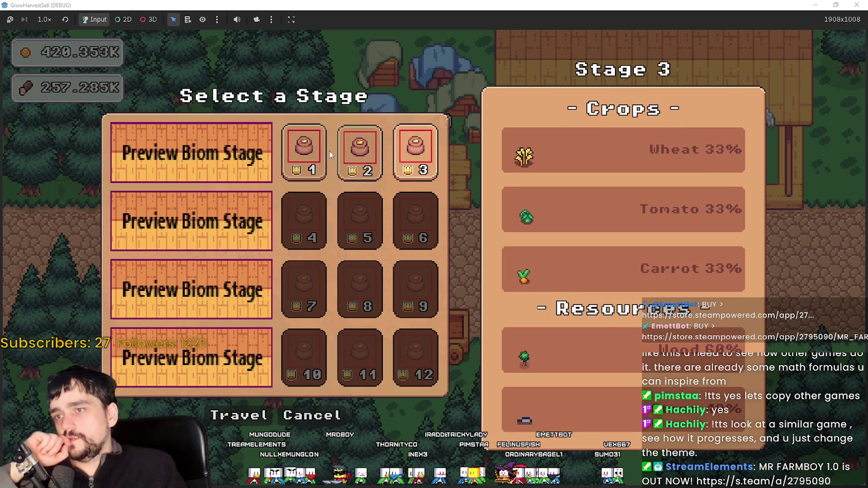
click(318, 151)
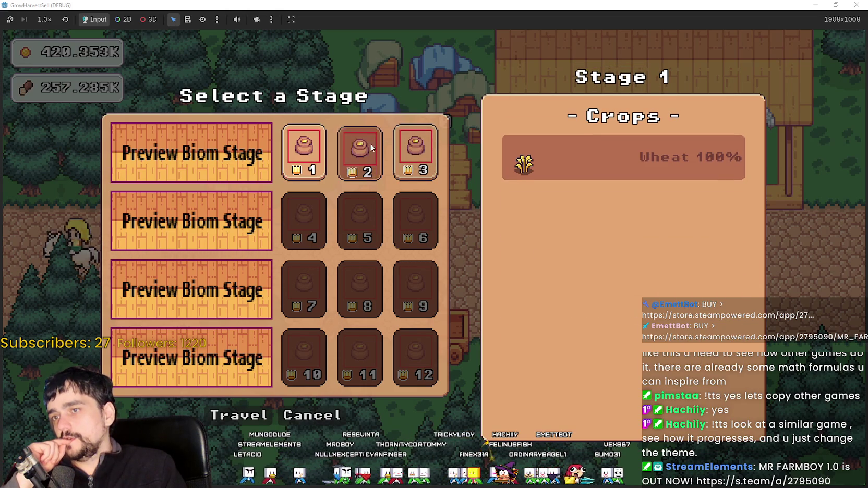
click(416, 151)
click(307, 152)
click(360, 152)
click(407, 151)
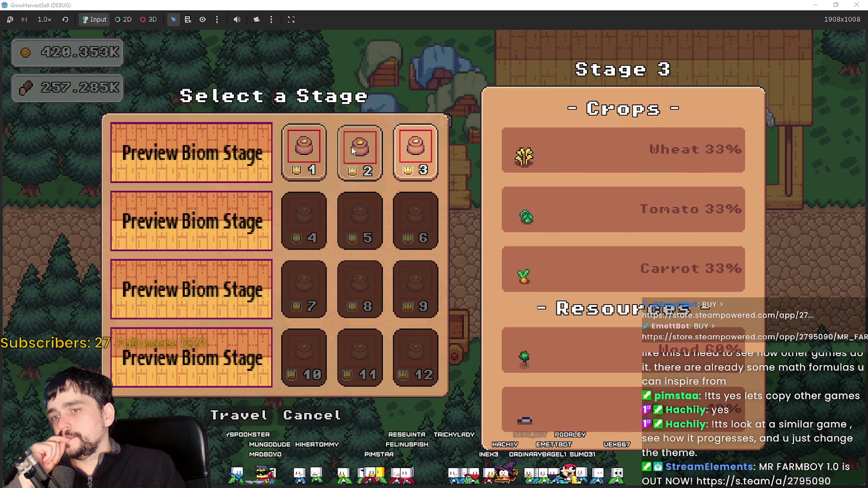
Recheck Stage 2 (Wheat, Tomato, Wood) and Stage 1 (Wheat 100%), ending on Stage 3.
click(359, 152)
click(402, 166)
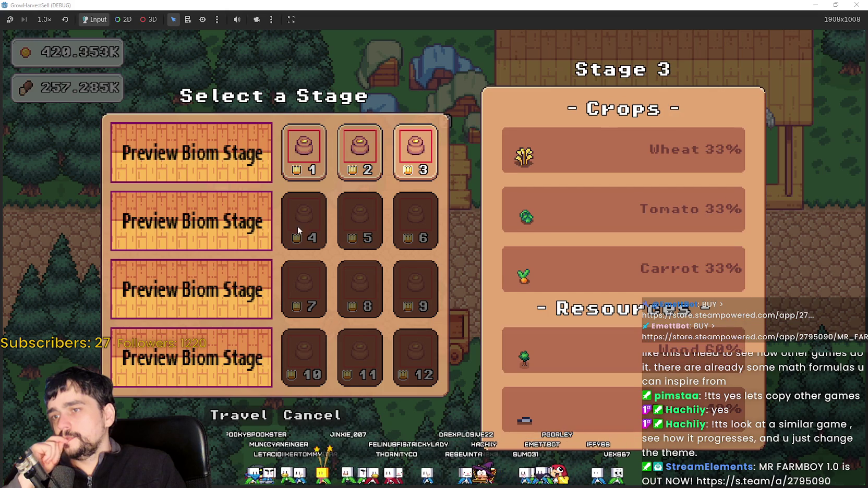
click(303, 151)
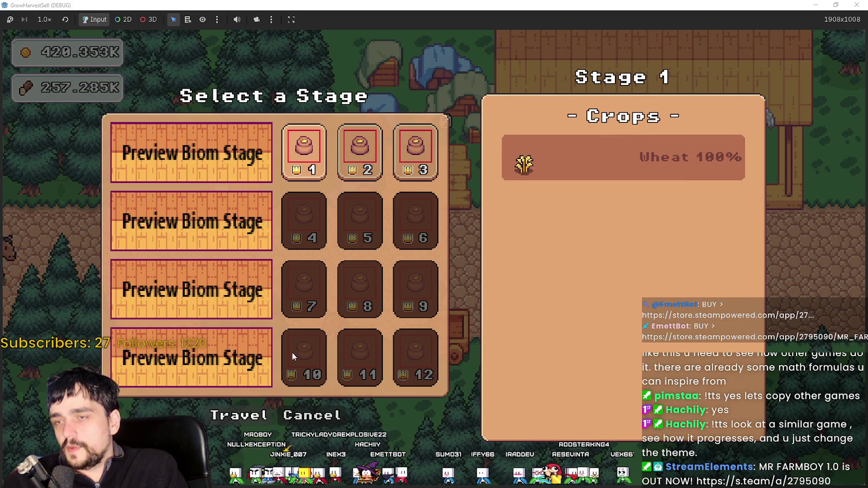
click(415, 154)
click(360, 154)
click(398, 166)
click(359, 154)
click(304, 154)
click(359, 154)
click(405, 153)
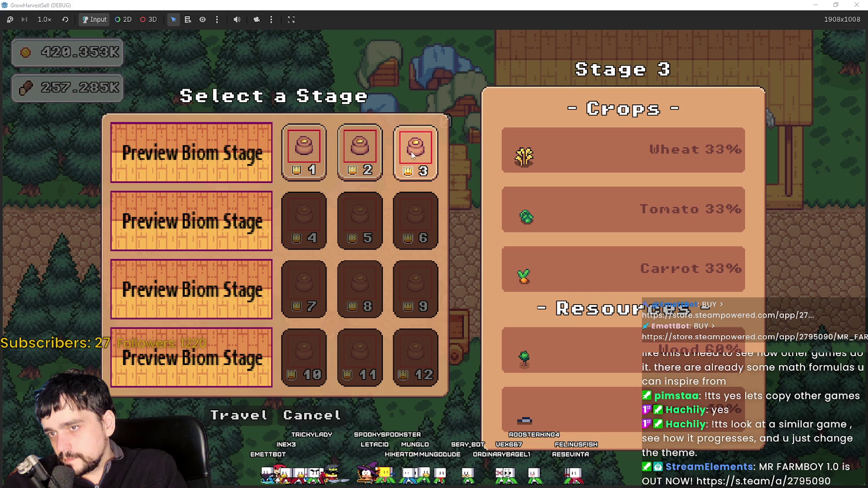
Stop the game, select the info panel's MarginContainer and set its left and top margins to 2.
key(F8)
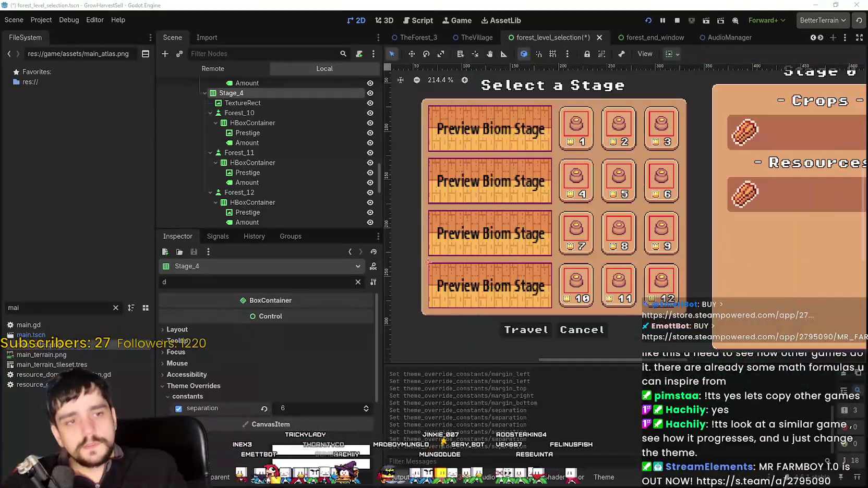
scroll(664, 128, down, 1)
scroll(756, 149, up, 2)
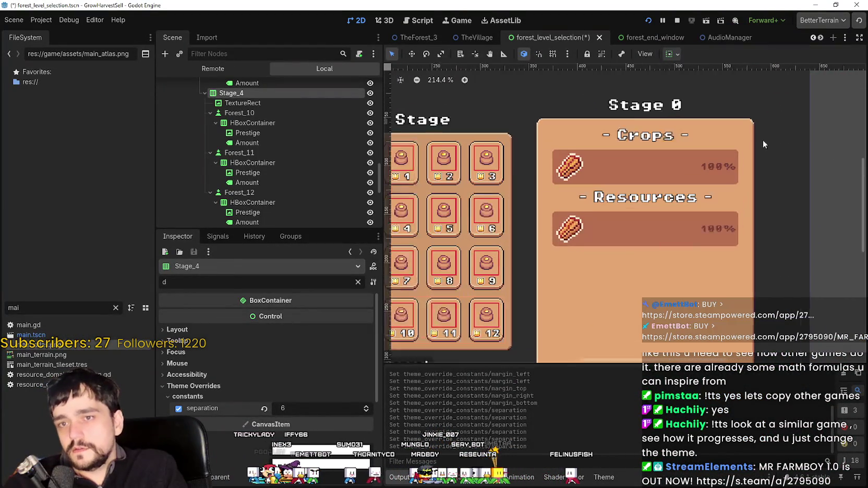
click(725, 119)
scroll(293, 186, down, 3)
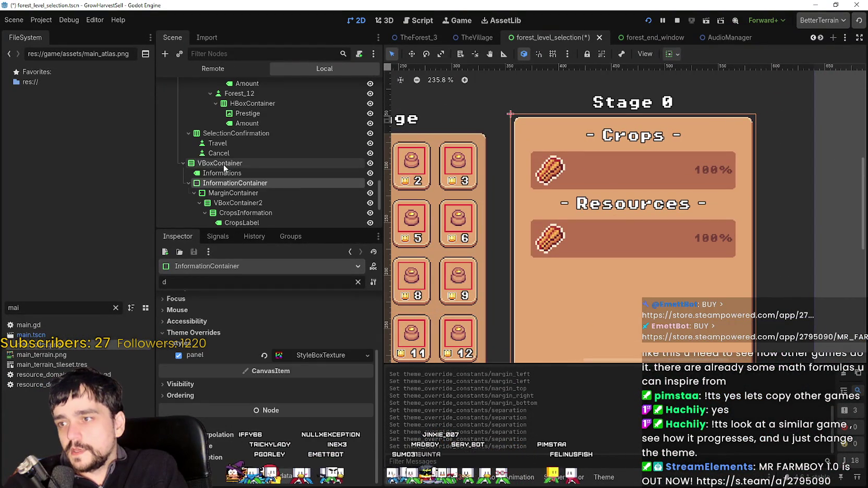
click(256, 175)
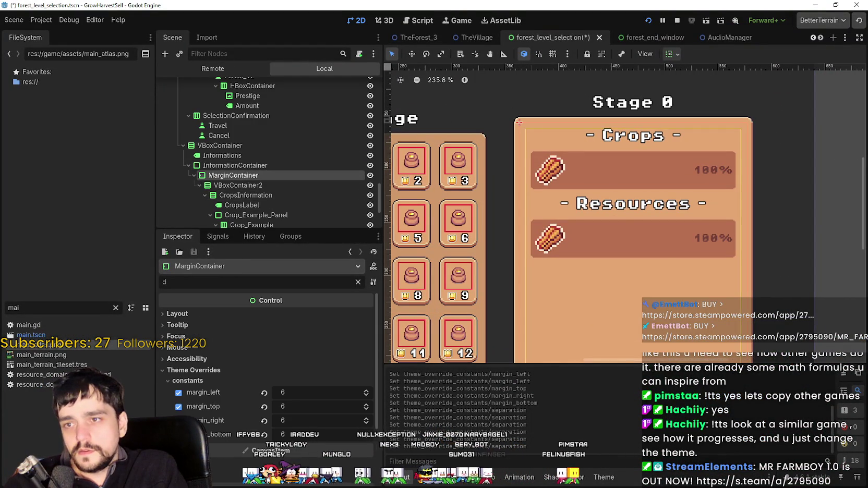
click(366, 371)
click(366, 371)
click(366, 371)
click(366, 372)
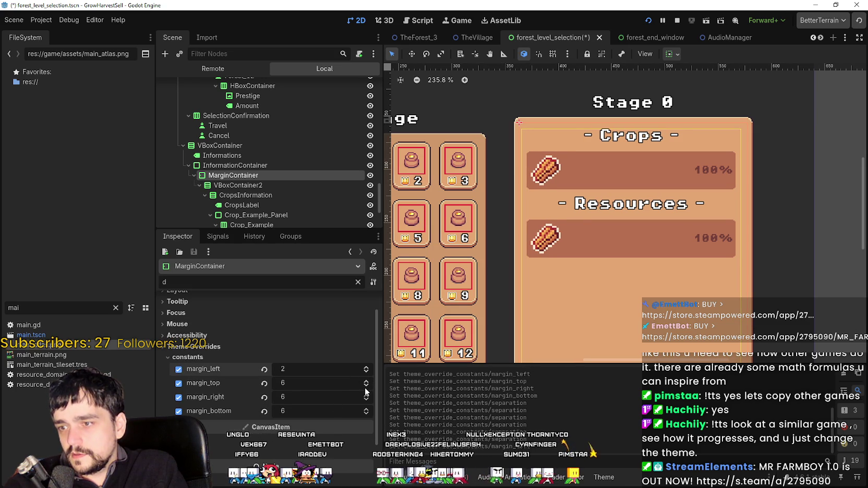
click(366, 386)
click(366, 386)
click(366, 386)
click(367, 386)
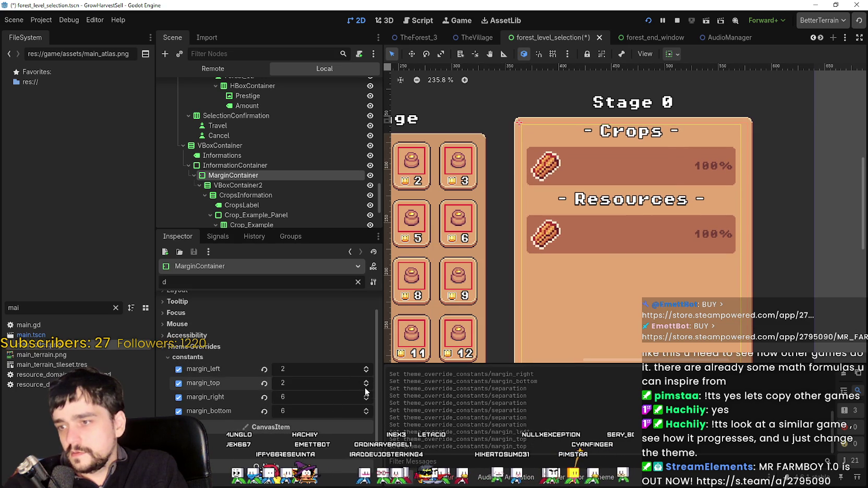
click(366, 400)
Set the MarginContainer's right and bottom margins to 2.
click(366, 399)
click(366, 400)
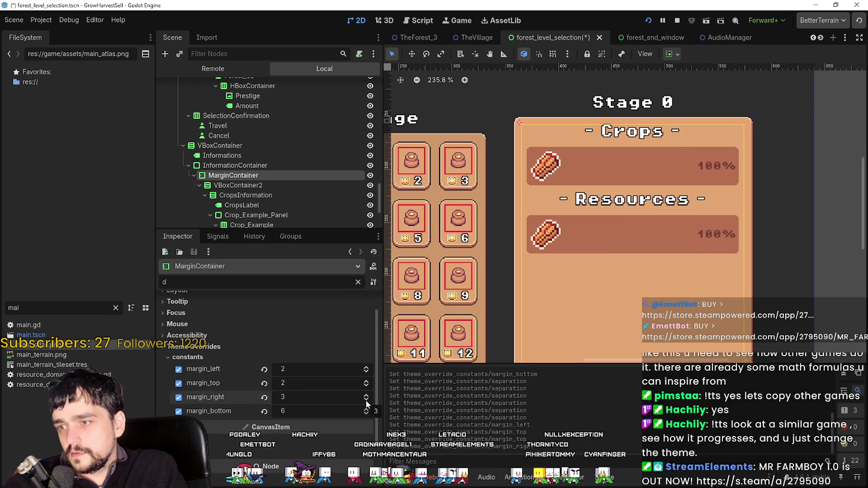
click(366, 399)
click(366, 413)
click(366, 414)
click(367, 414)
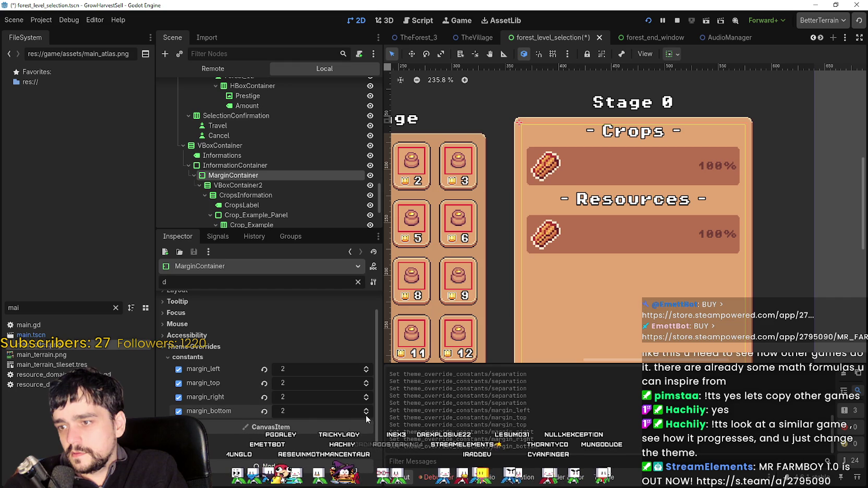
click(366, 413)
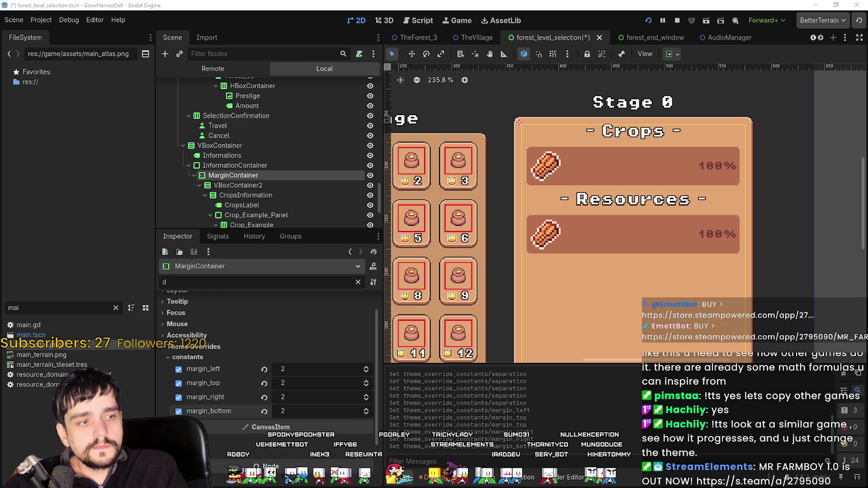
scroll(268, 171, down, 3)
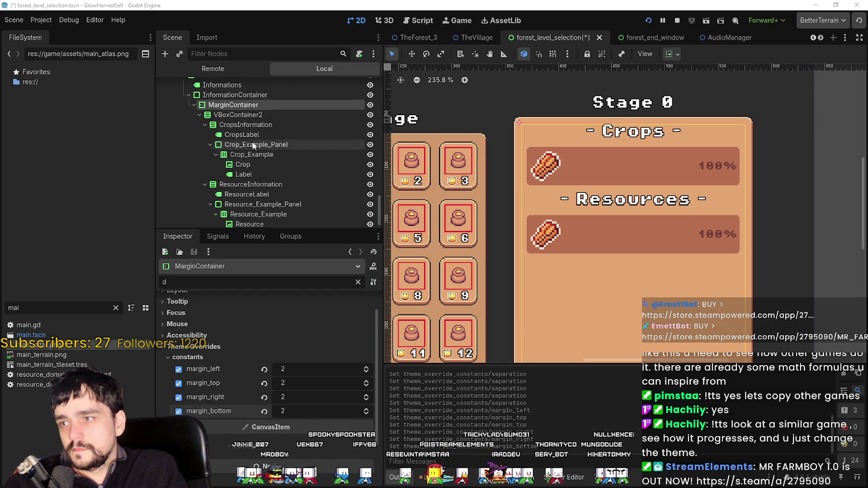
Set the CropsInformation container's separation constant to 2.
click(255, 114)
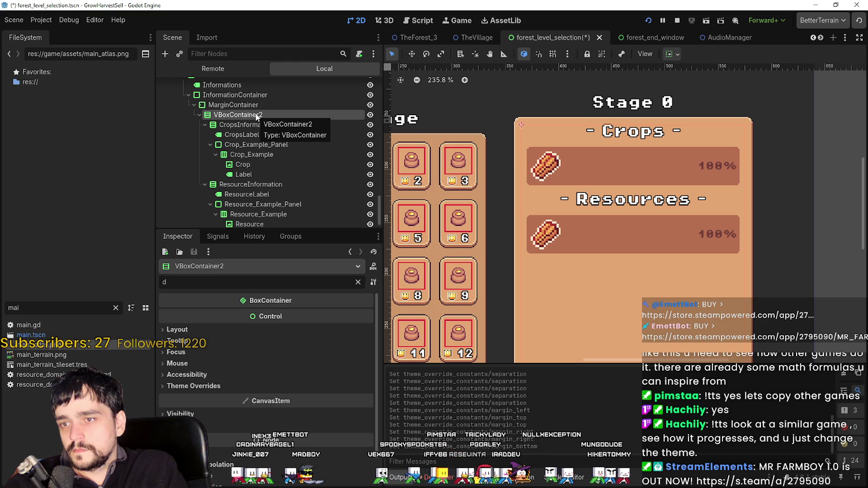
scroll(582, 171, down, 2)
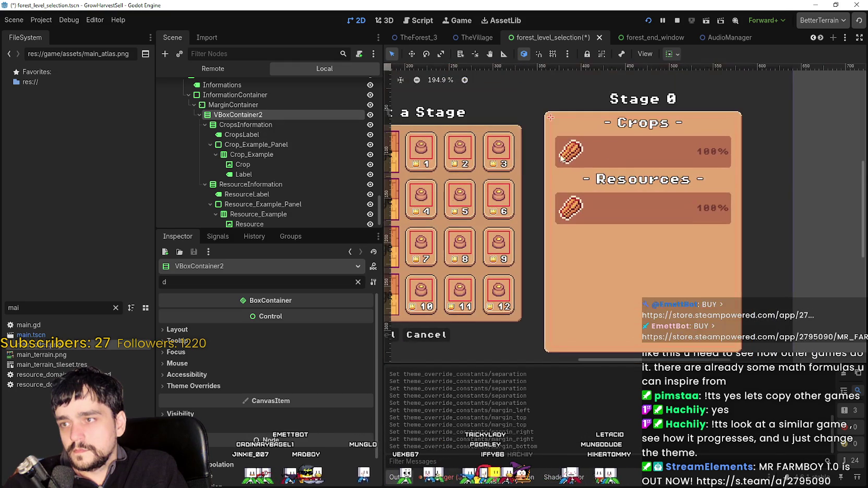
click(224, 386)
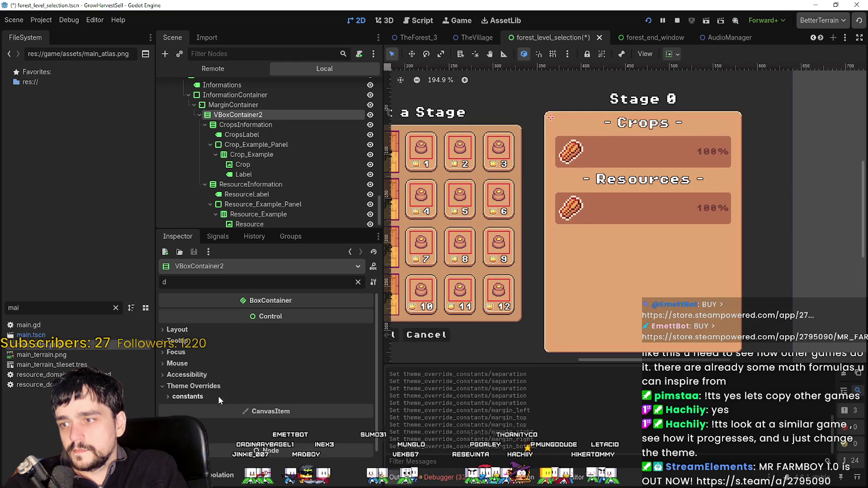
click(247, 125)
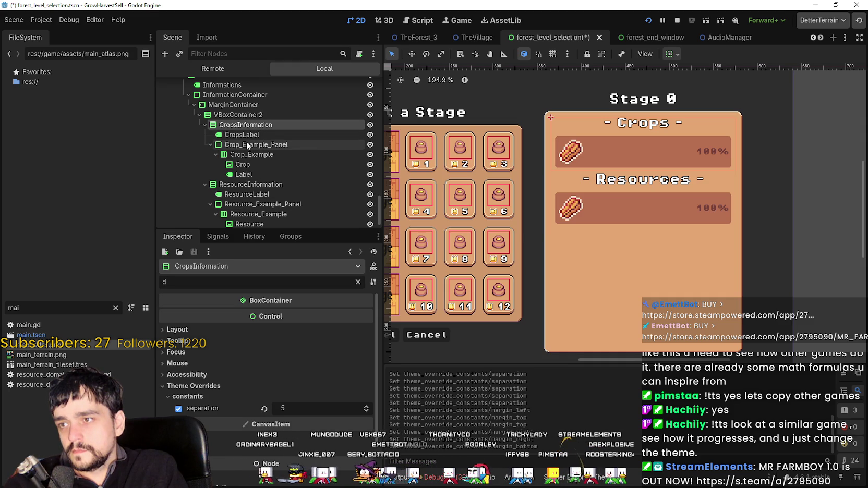
click(366, 411)
click(366, 411)
click(366, 412)
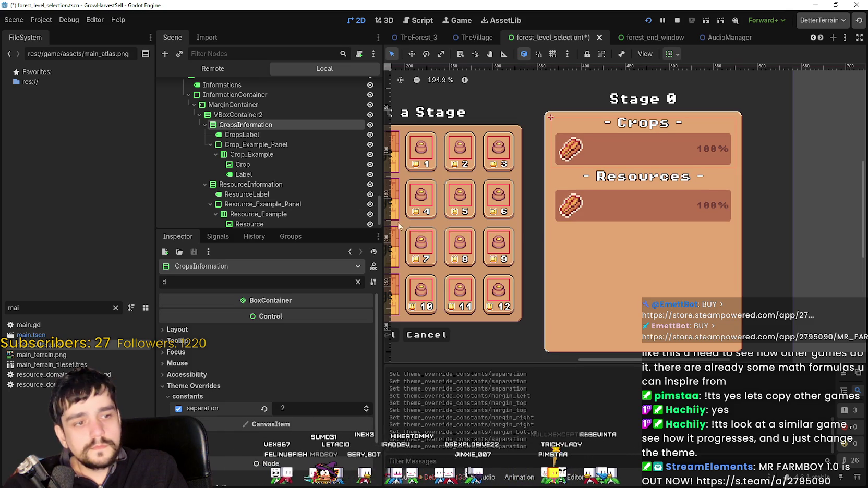
Set the ResourceInformation separation to 2 and launch a test run with F5.
click(255, 185)
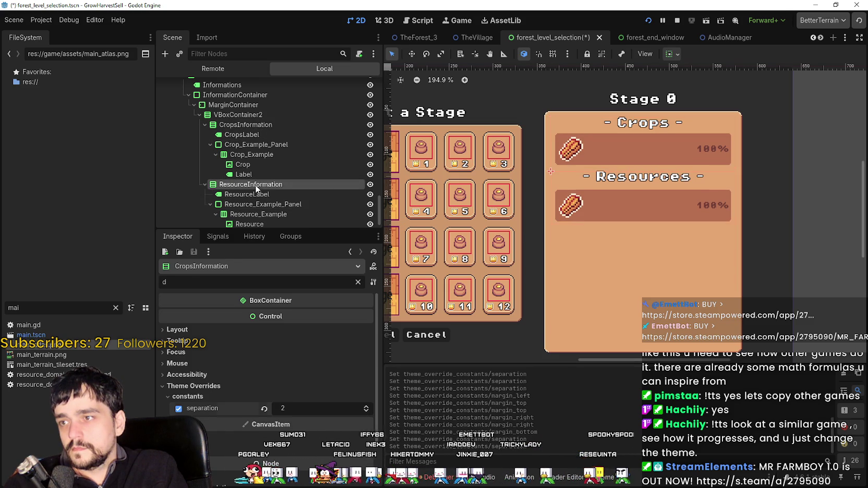
click(365, 408)
click(365, 407)
click(366, 412)
click(367, 412)
click(366, 412)
click(366, 412)
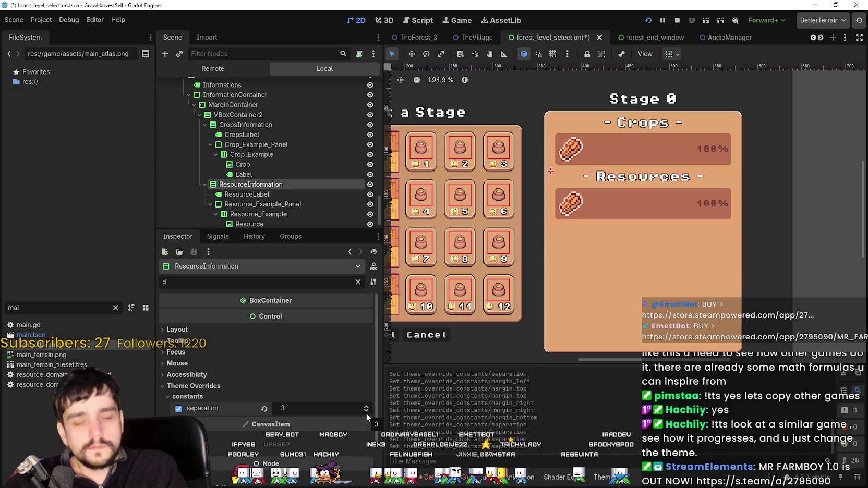
click(366, 412)
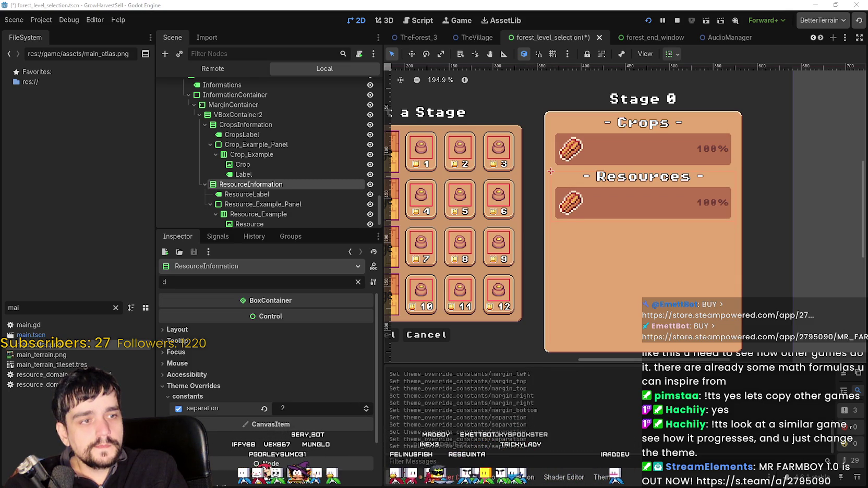
key(F5)
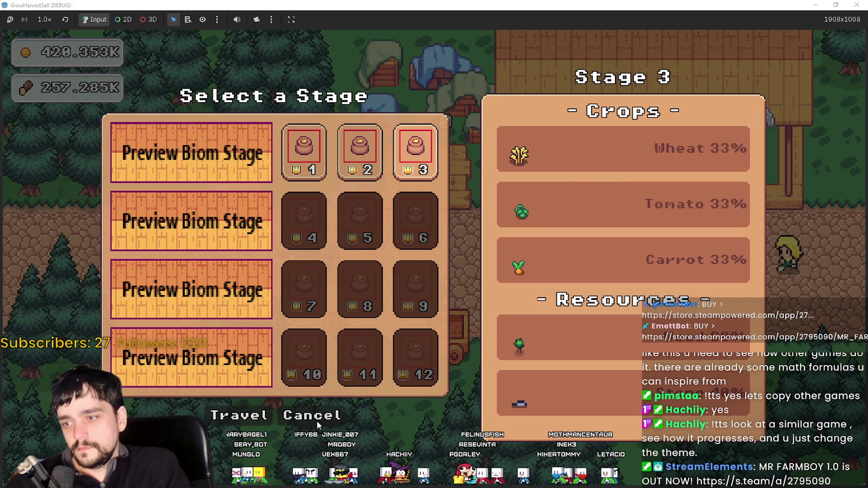
Preview Stages 1, 2 and 3 in Select a Stage, then cancel it and stop the game.
click(359, 156)
click(359, 156)
click(415, 151)
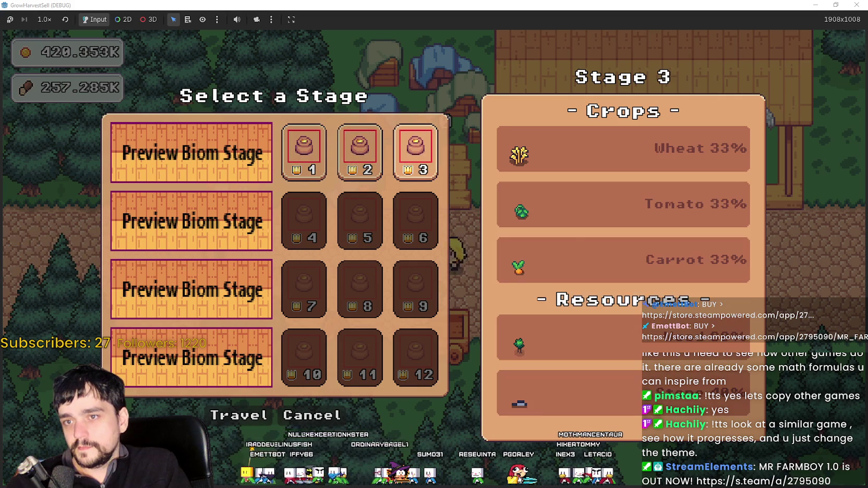
click(281, 416)
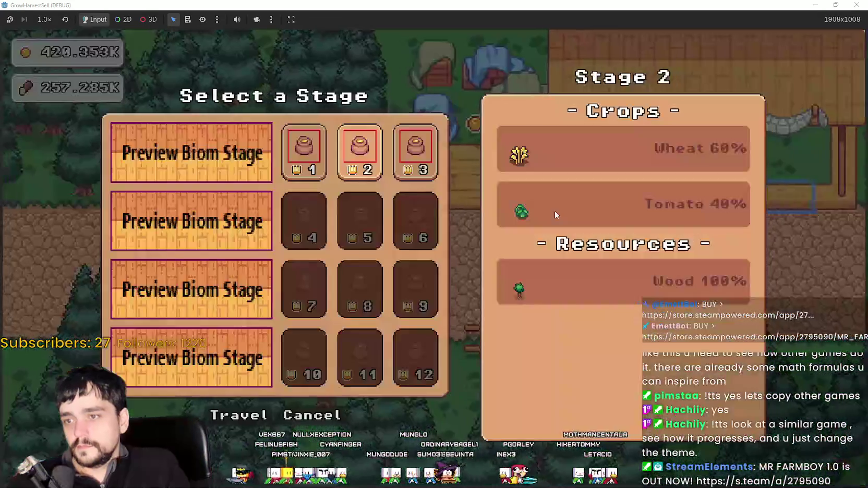
key(F8)
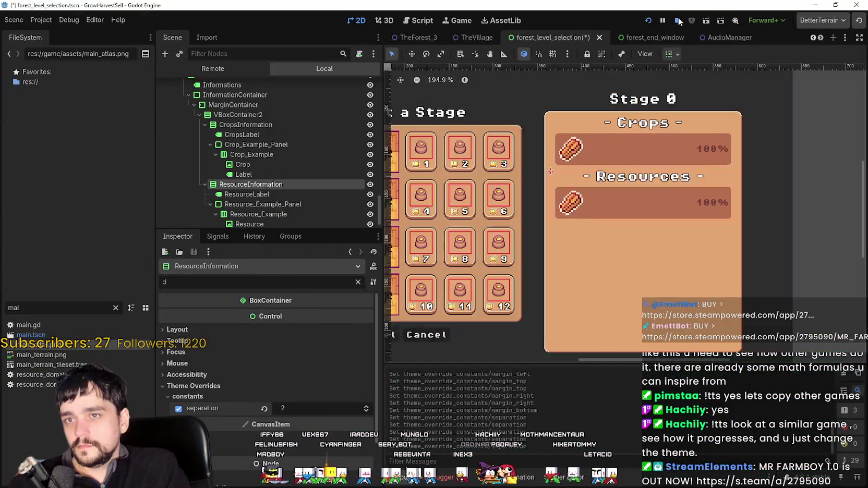
Save the scene, relaunch the game and start a new game in a maximized window.
click(648, 20)
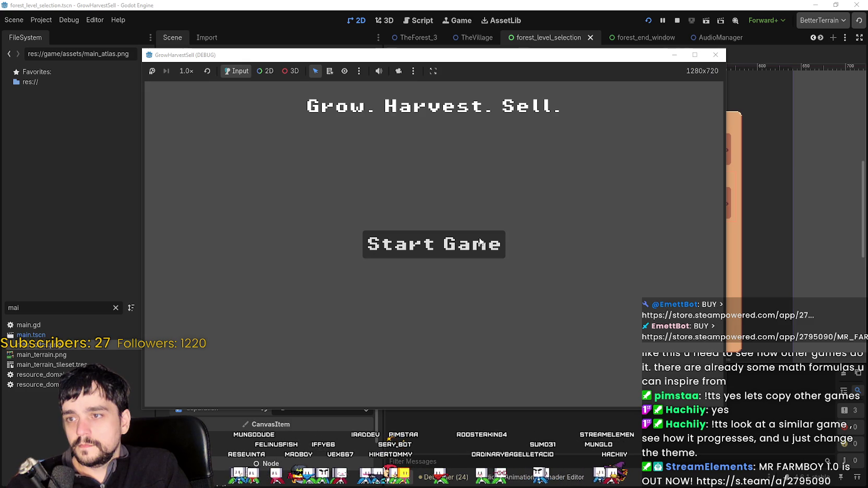
click(480, 243)
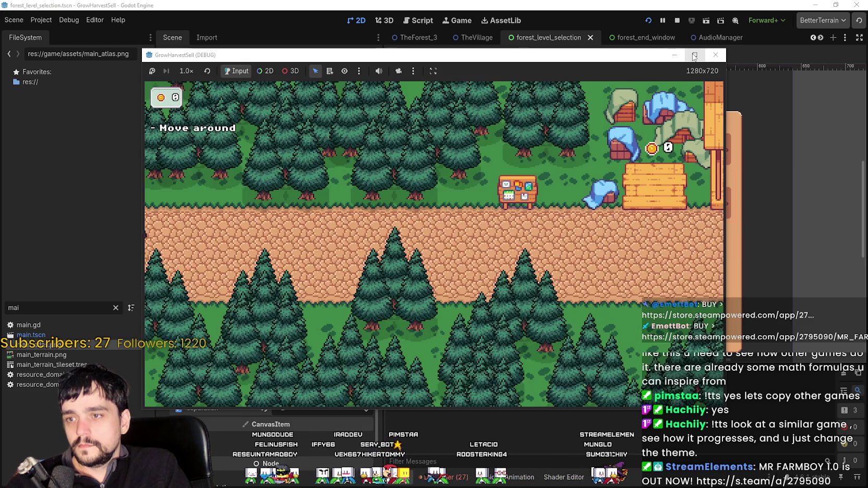
click(694, 54)
key(d)
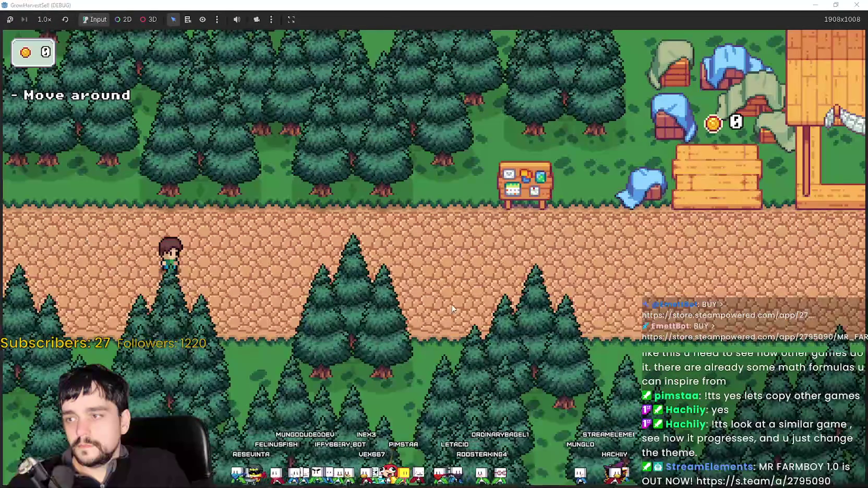
key(e)
key(Escape)
key(d)
Walk to the horse cart, open stage selection and press Travel to check its look.
key(s)
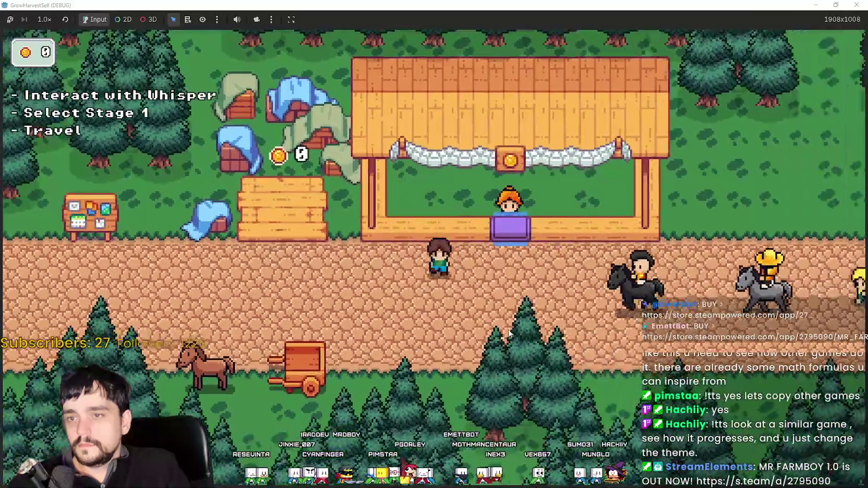
key(a)
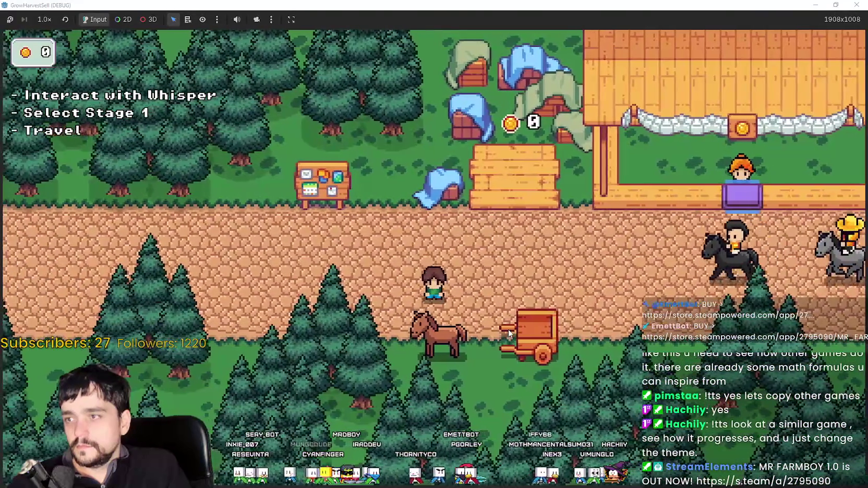
key(e)
click(368, 356)
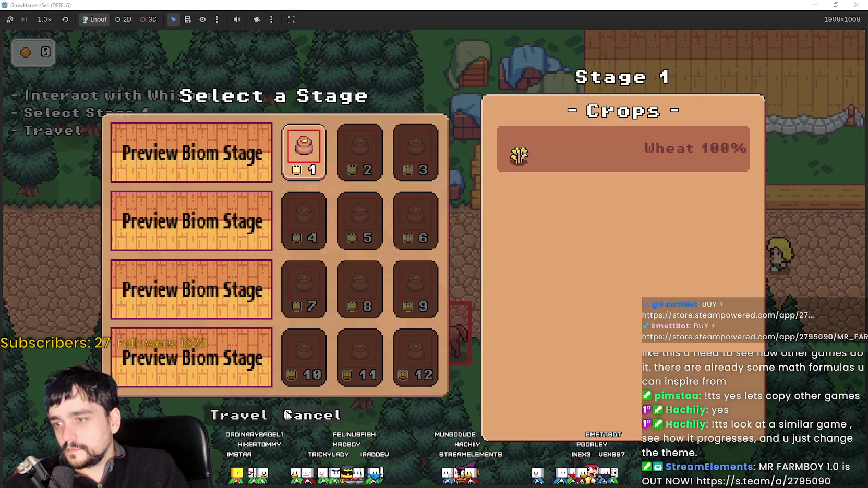
key(super+Down)
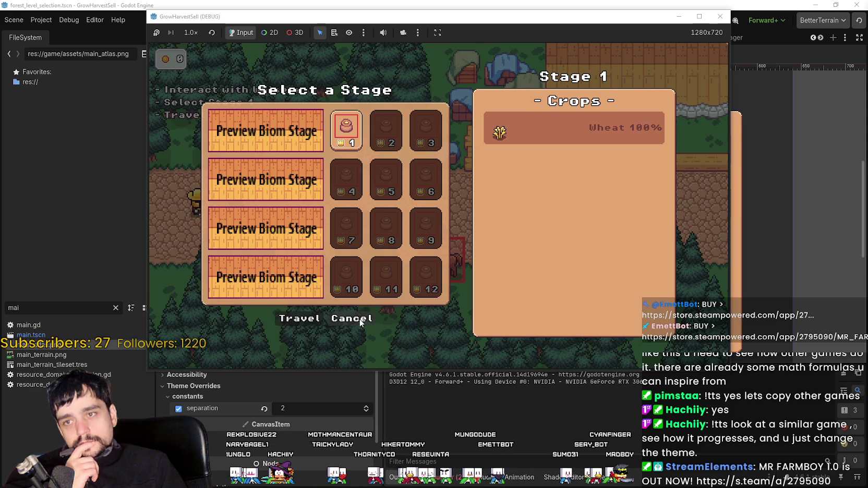
click(307, 318)
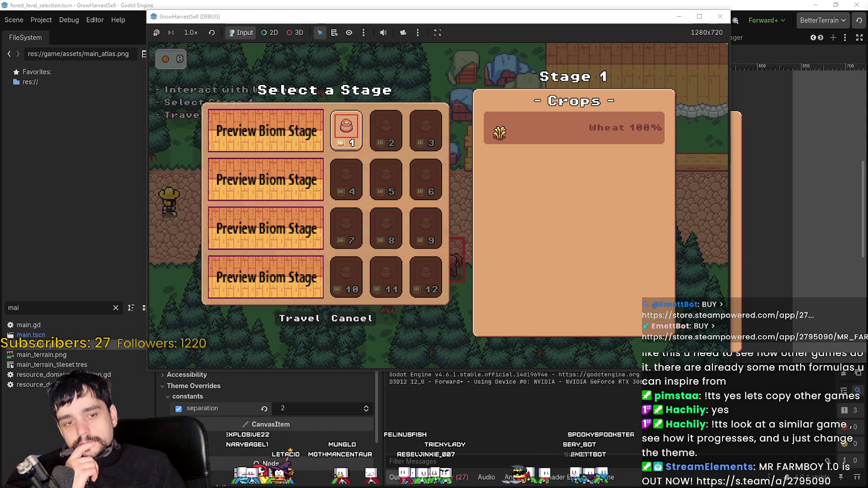
key(alt+Tab)
Select the block of green button sprites in UI_Buttons.png.
scroll(358, 219, down, 5)
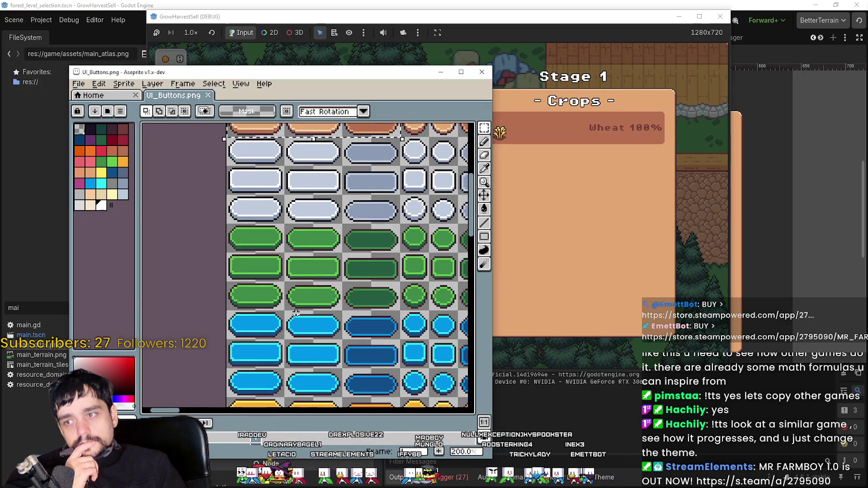
mouse_move(344, 78)
mouse_down()
mouse_move(613, 403)
mouse_move(660, 131)
mouse_up()
mouse_move(687, 368)
mouse_down()
mouse_move(641, 176)
mouse_move(637, 261)
mouse_move(624, 176)
mouse_move(616, 418)
mouse_move(568, 358)
mouse_move(568, 438)
mouse_up()
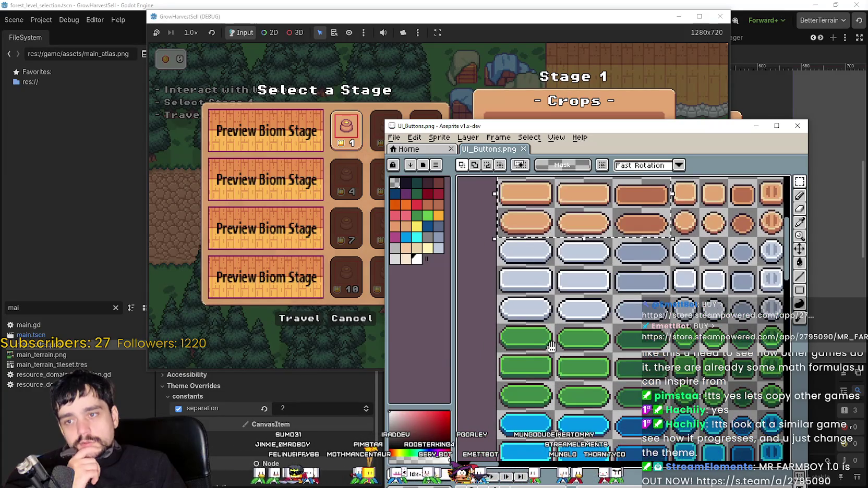
drag(554, 353, 554, 284)
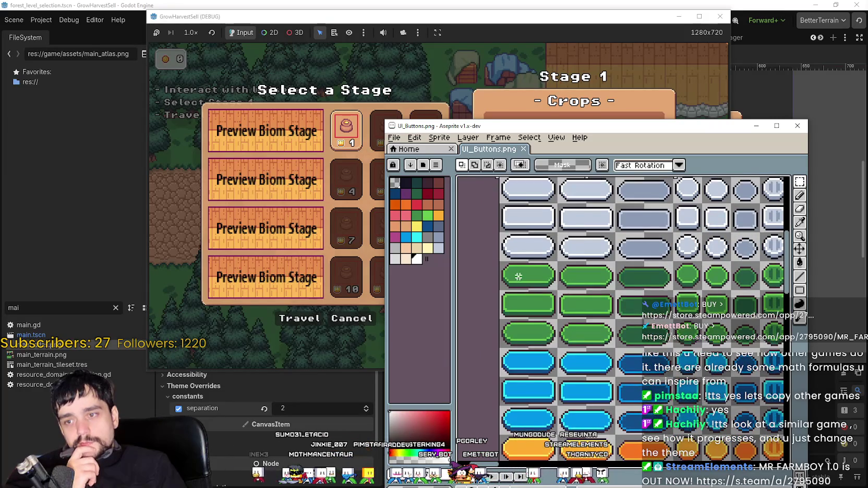
drag(590, 329, 503, 265)
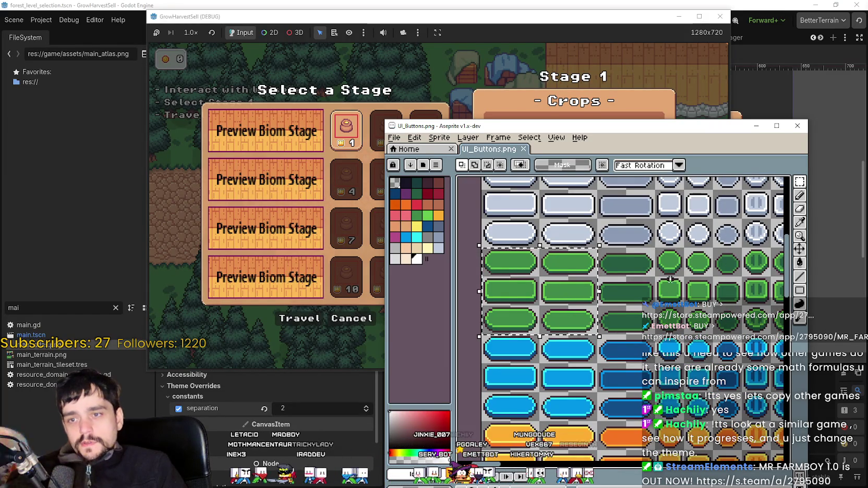
drag(481, 249, 639, 326)
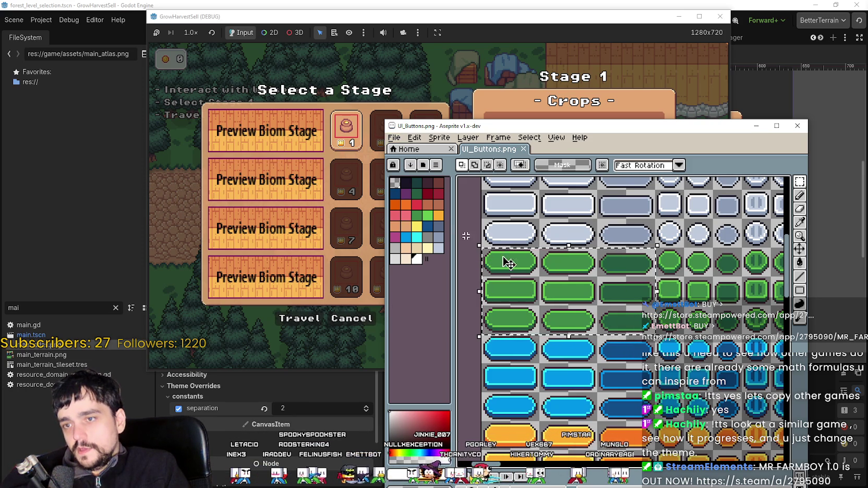
scroll(536, 282, up, 3)
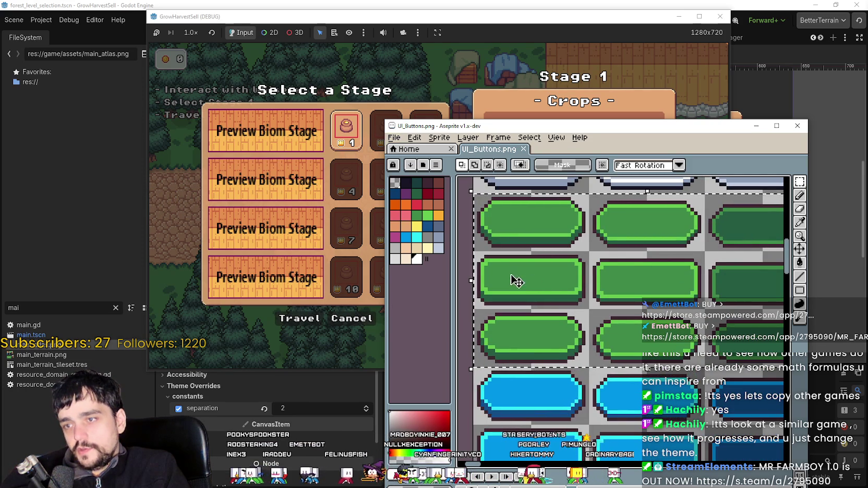
scroll(536, 283, down, 1)
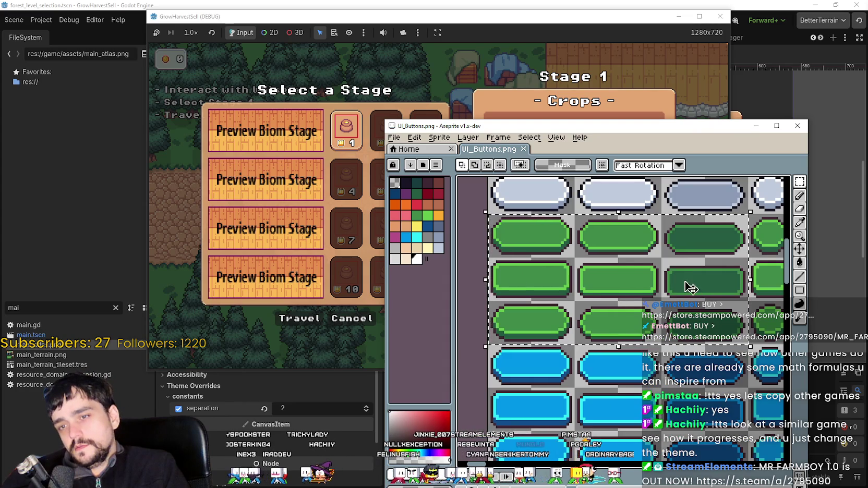
scroll(666, 287, down, 1)
scroll(707, 288, up, 1)
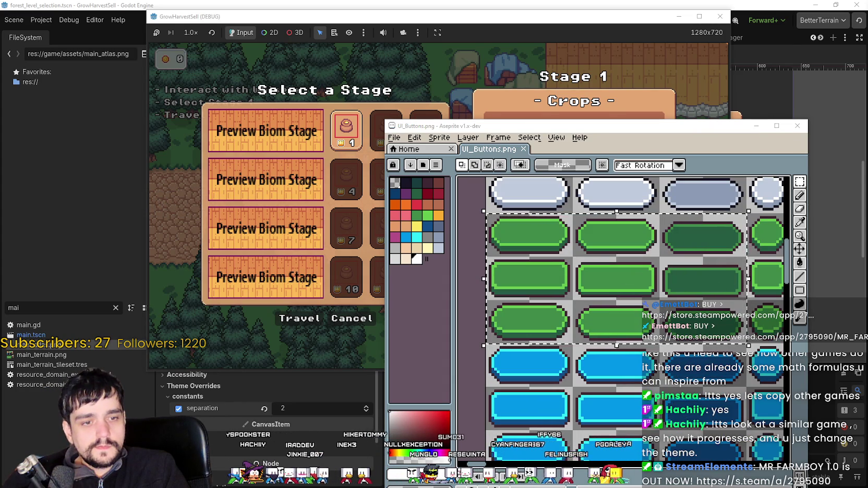
Paste the copied green buttons into main_atlas.png.
key(alt+Tab)
scroll(652, 242, down, 5)
scroll(652, 241, up, 6)
key(ctrl+v)
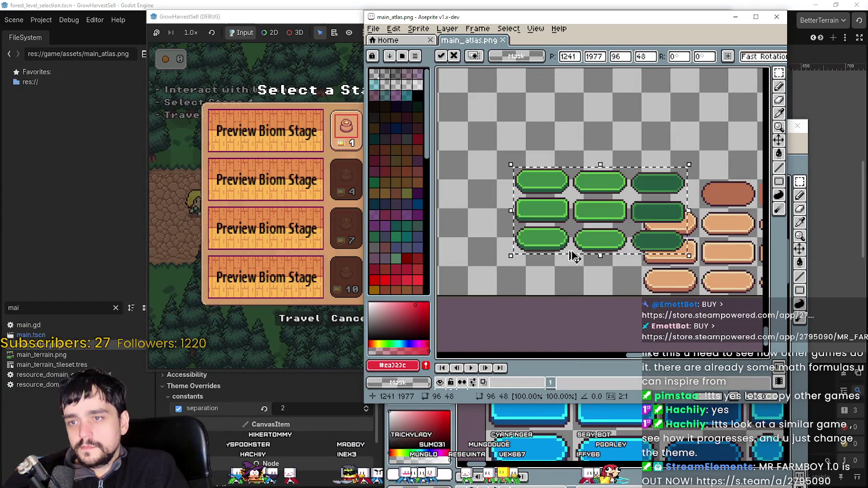
Position the pasted green buttons at the bottom of main_atlas.png and commit them.
mouse_move(630, 223)
mouse_down()
mouse_move(576, 248)
mouse_move(600, 248)
mouse_up()
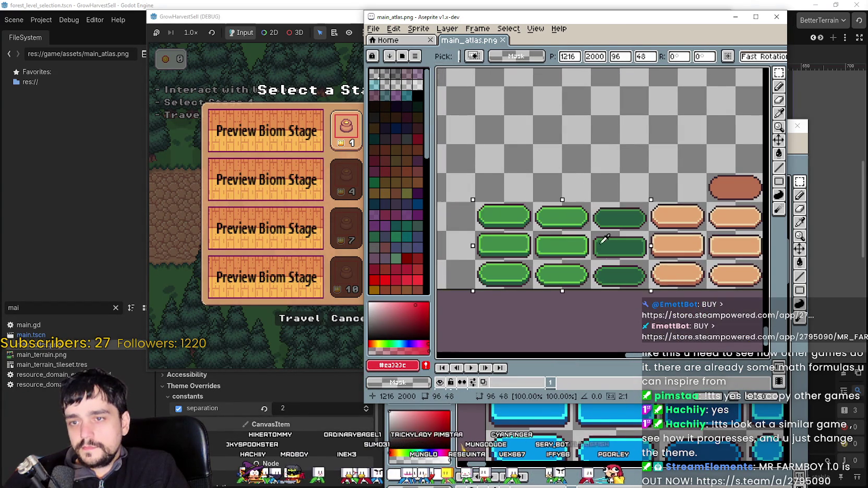
scroll(574, 247, down, 4)
scroll(550, 247, up, 5)
key(Return)
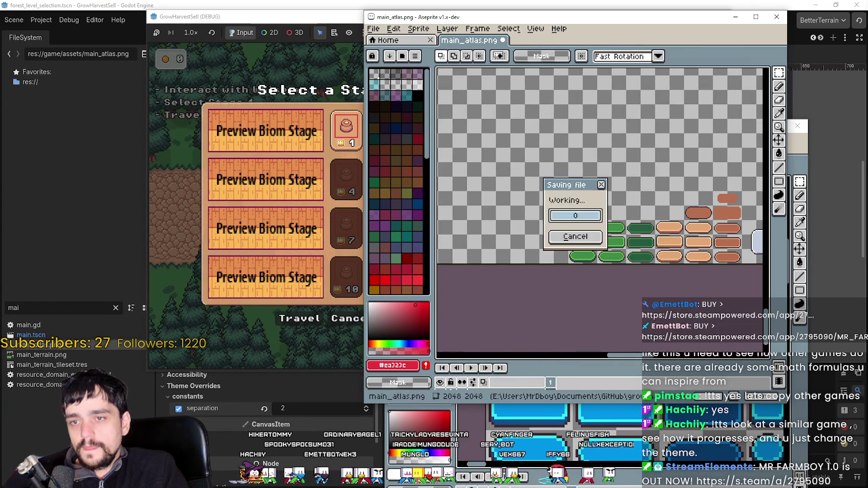
Copy the red button grid from UI_Buttons.png and paste it left of the green buttons.
click(798, 375)
scroll(574, 277, down, 3)
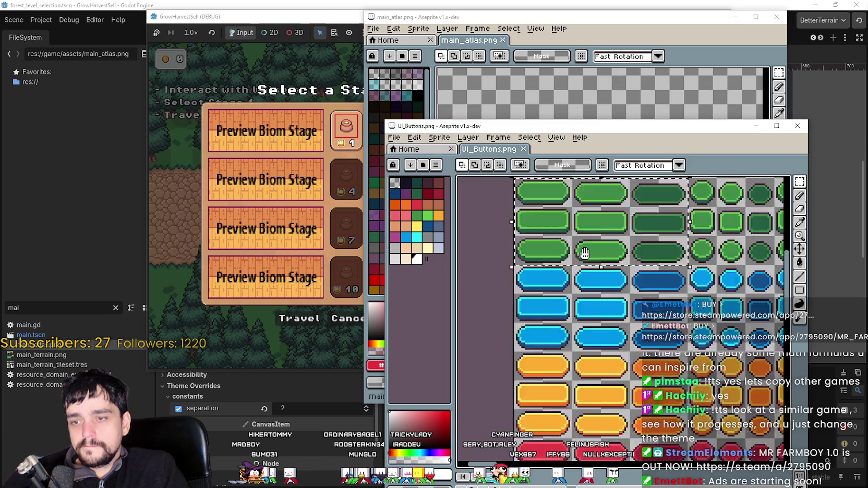
scroll(576, 297, up, 3)
scroll(520, 291, down, 1)
drag(494, 292, 652, 404)
click(634, 21)
key(ctrl+v)
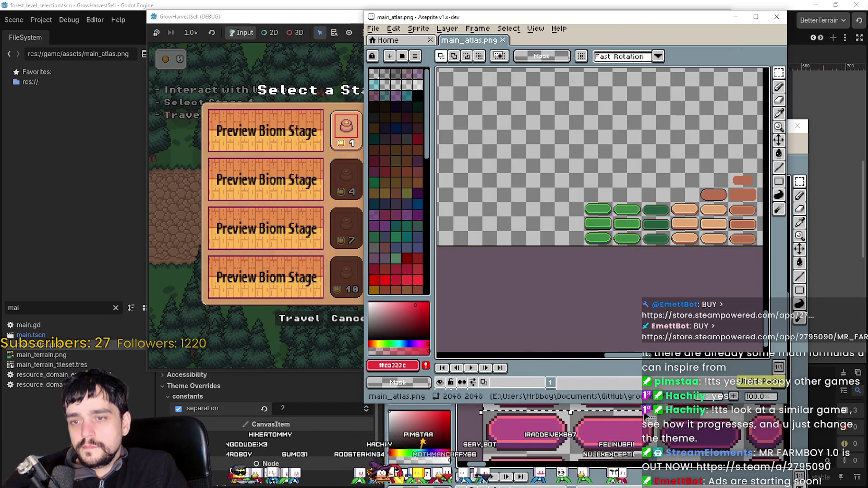
click(521, 417)
mouse_move(479, 257)
mouse_down()
mouse_move(524, 301)
mouse_move(740, 386)
mouse_up()
click(639, 69)
key(ctrl+v)
drag(626, 221, 577, 228)
Save main_atlas.png so Godot reimports it.
key(ctrl+s)
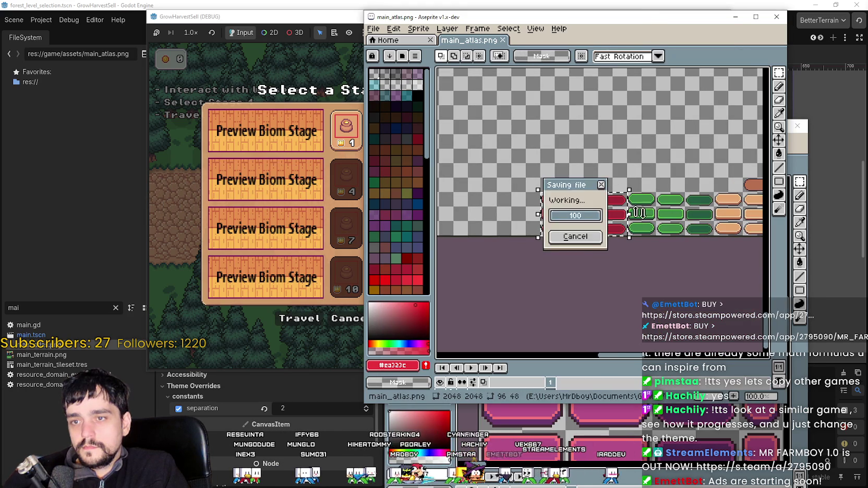
scroll(626, 216, up, 2)
scroll(626, 215, down, 1)
scroll(626, 215, down, 2)
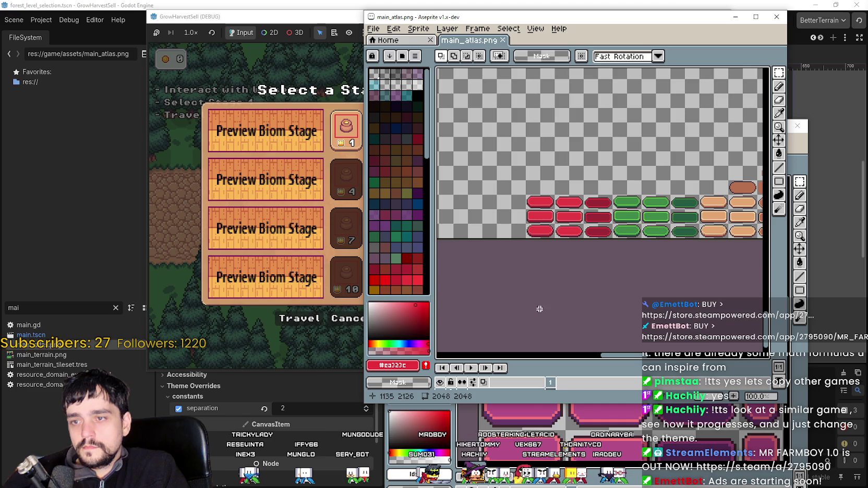
click(691, 5)
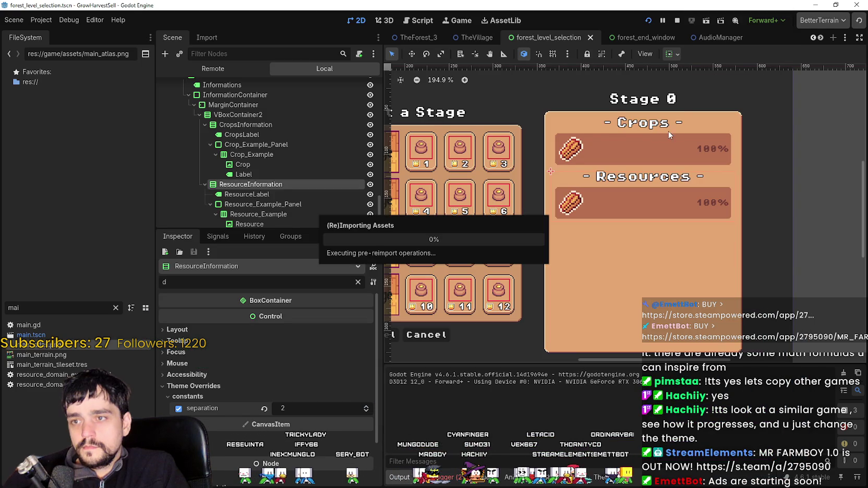
Stop the game, select the Travel button and open game_theme.tres in the Theme editor.
click(676, 25)
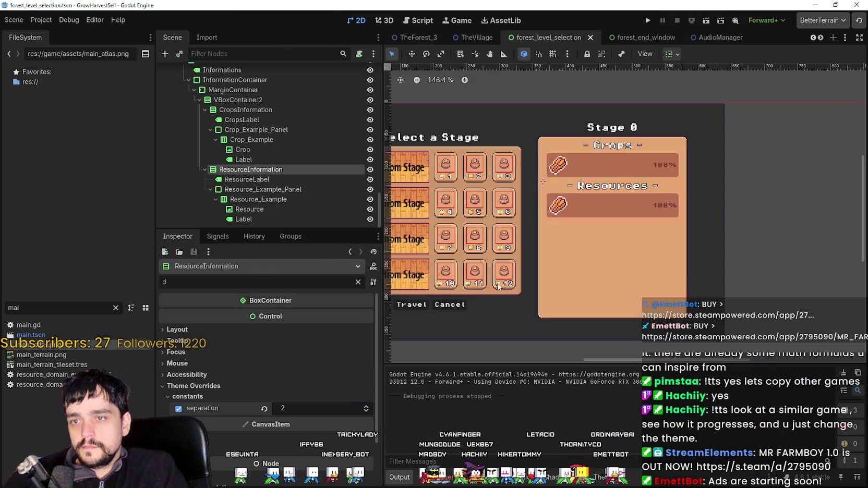
scroll(544, 220, down, 2)
click(548, 218)
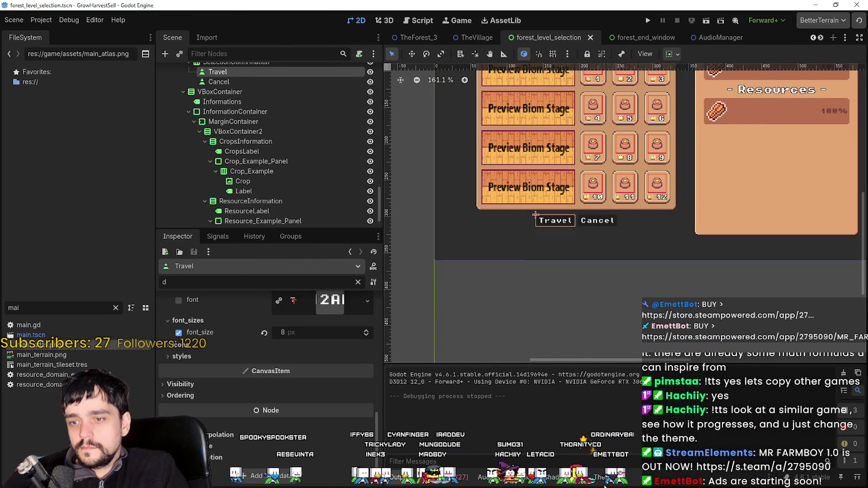
click(602, 477)
click(742, 347)
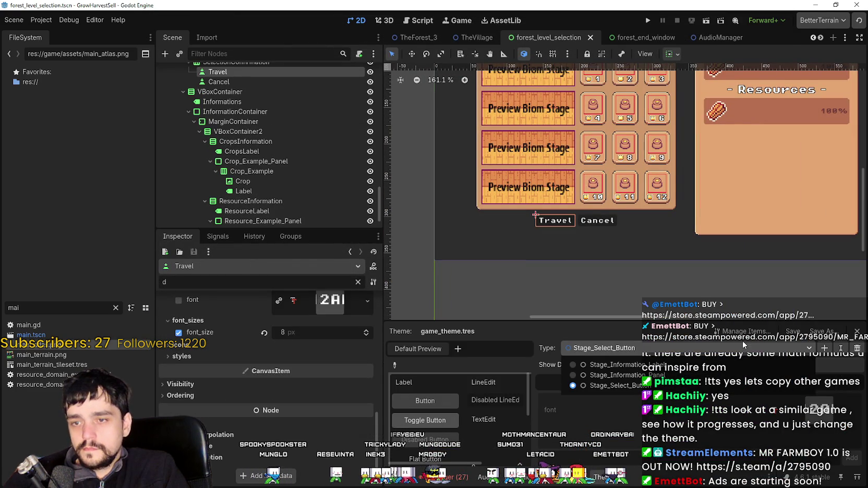
click(612, 383)
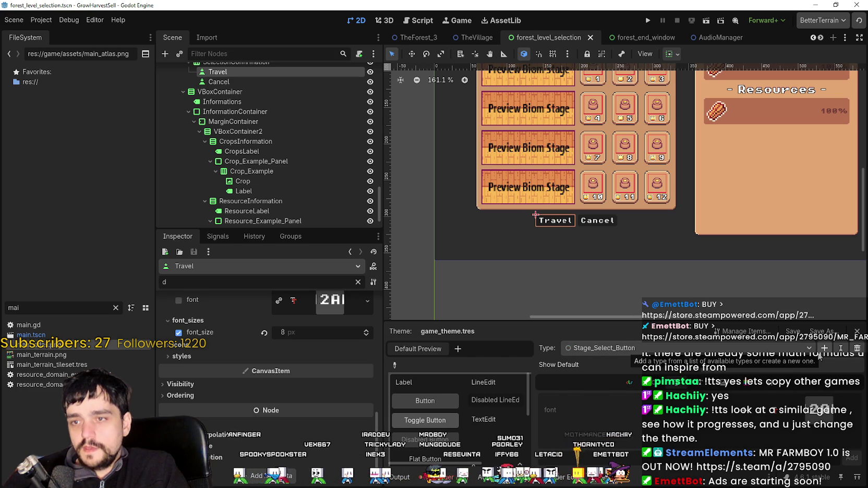
Add a Stage_Travel_Button theme type with Button as its base type.
click(824, 348)
text(Stage_Travel_Button)
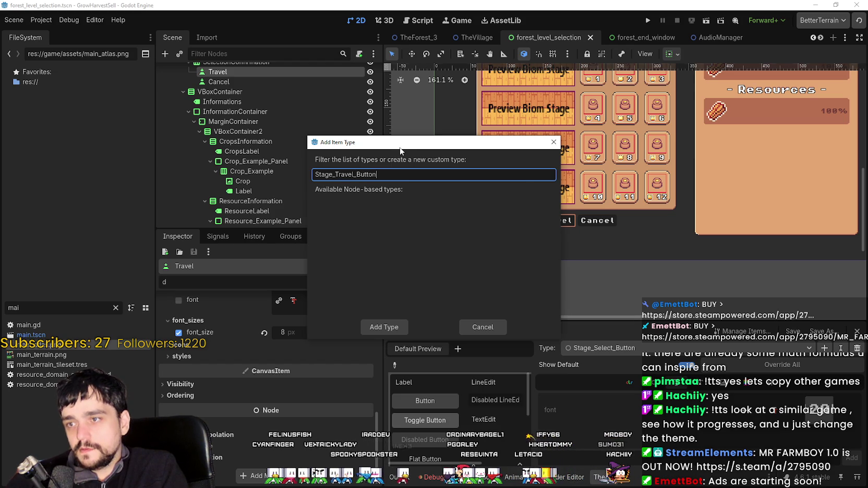
key(Return)
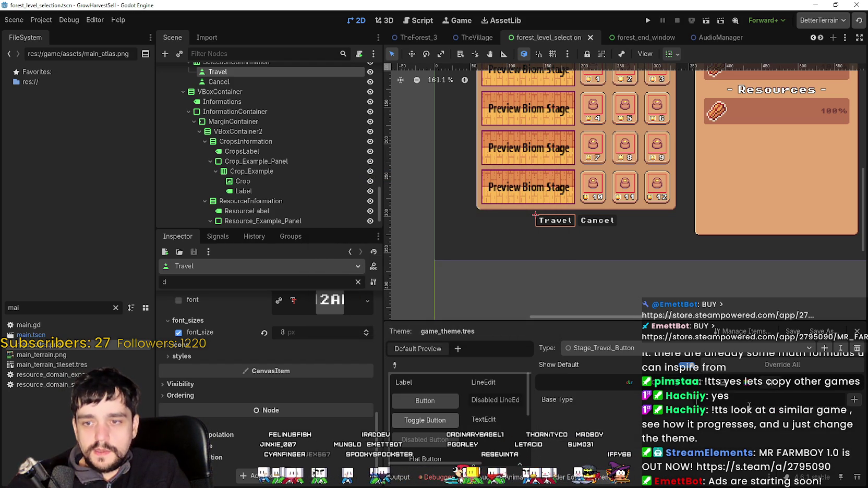
click(853, 399)
text(Button)
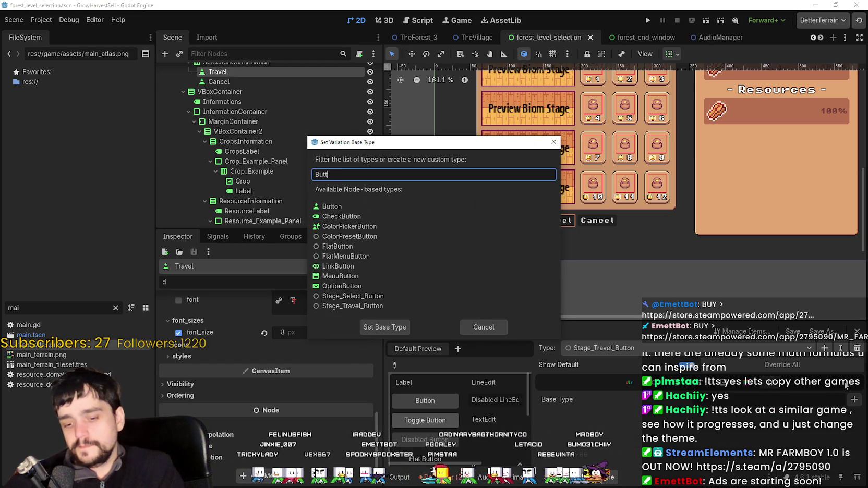
click(333, 206)
click(384, 327)
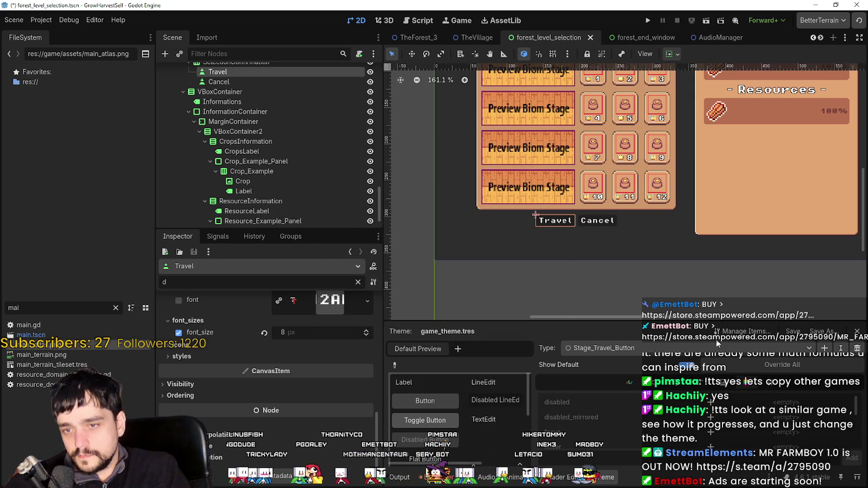
Give an empty Stage_Travel_Button stylebox a new StyleBoxTexture and edit it in the inspector.
scroll(733, 437, down, 3)
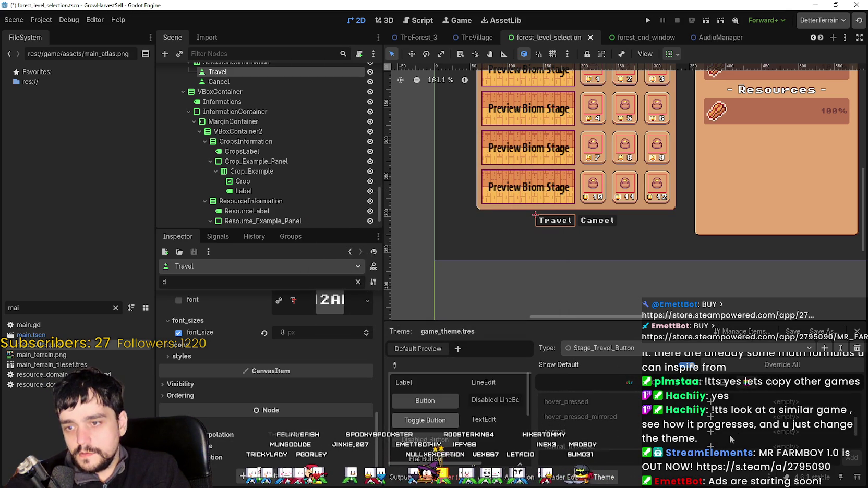
click(794, 438)
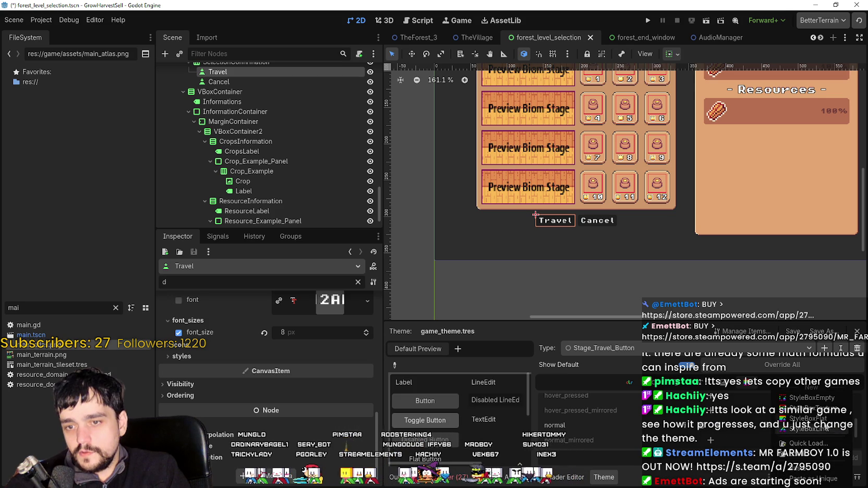
key(Escape)
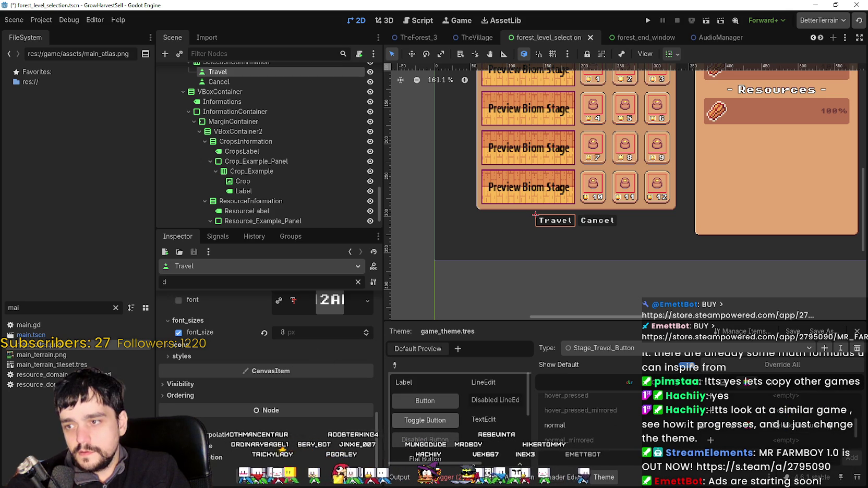
click(181, 357)
click(293, 378)
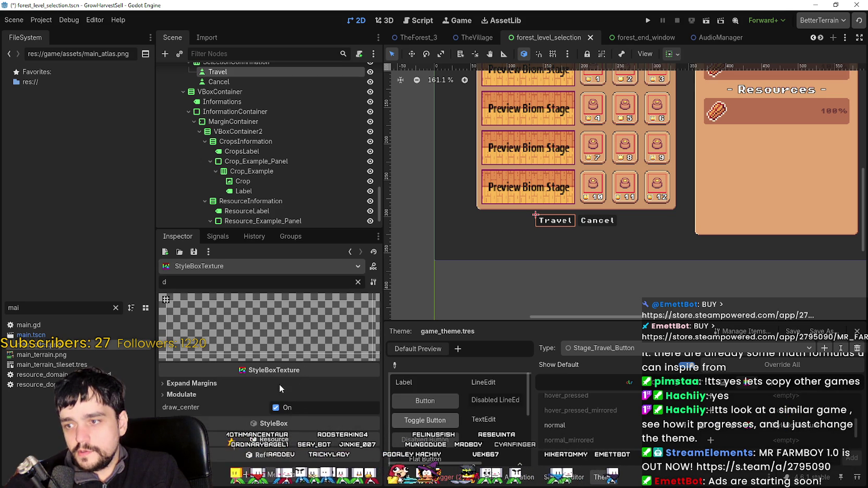
click(358, 282)
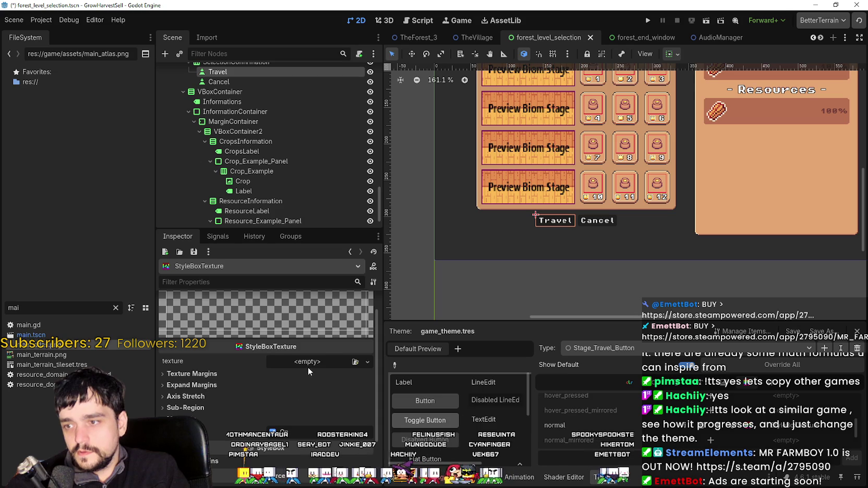
Set the StyleBoxTexture's texture to a new AtlasTexture using main_atlas.png.
click(307, 366)
key(Up)
key(Up)
key(Up)
key(Return)
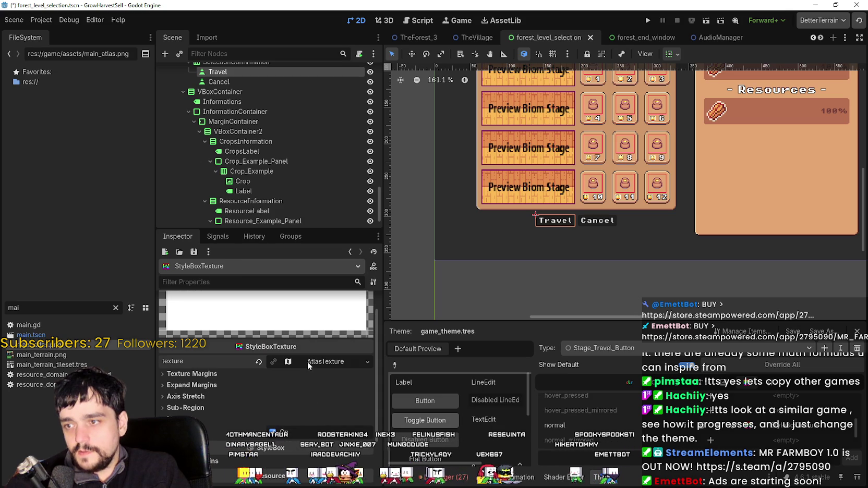
click(305, 313)
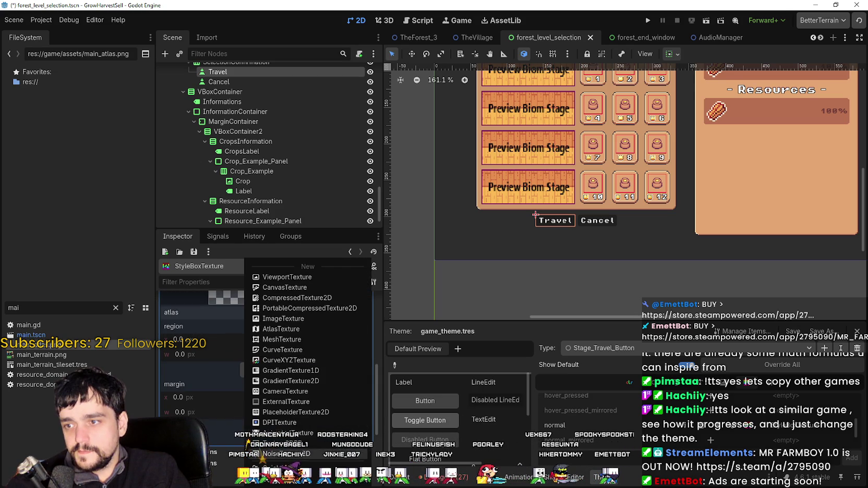
click(281, 464)
double_click(454, 146)
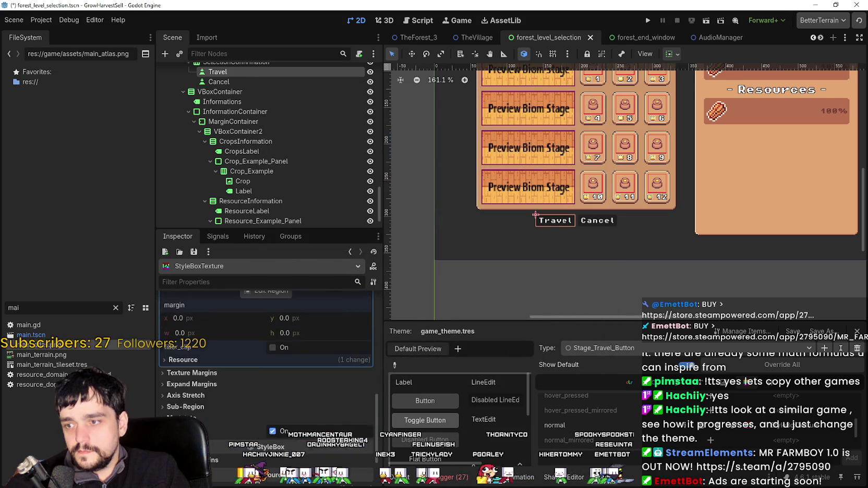
Open the atlas Region Editor with Grid Snap enabled.
click(277, 361)
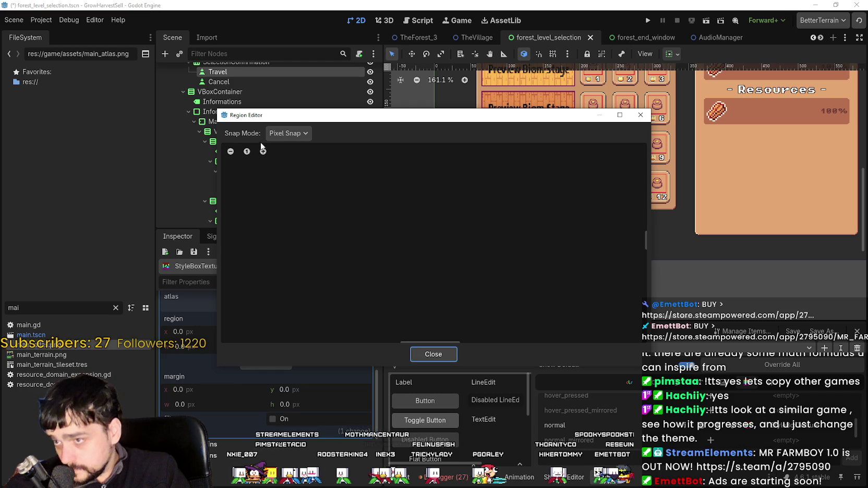
click(287, 133)
click(299, 168)
scroll(438, 301, up, 5)
scroll(447, 293, up, 2)
Switch to Aseprite and pan UI_ALL.png to the green round buttons.
key(alt+Tab)
scroll(258, 277, up, 2)
mouse_move(199, 270)
mouse_down()
mouse_move(246, 261)
mouse_move(186, 294)
mouse_move(169, 289)
mouse_move(186, 279)
mouse_up()
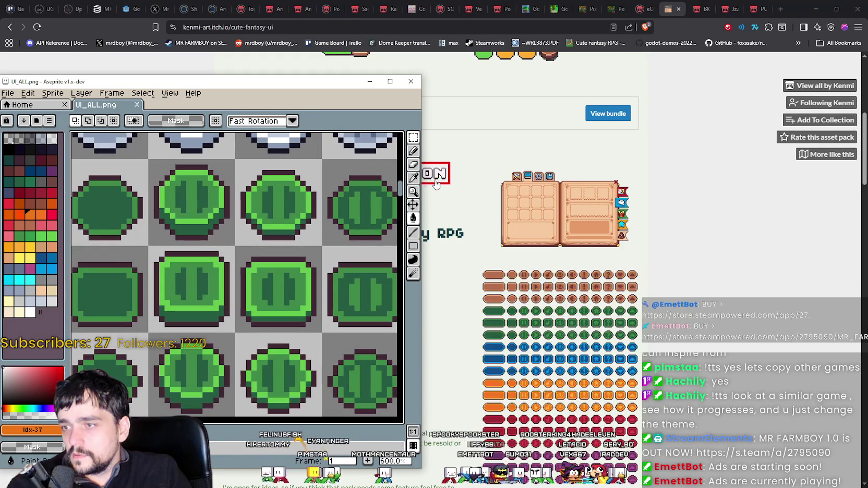
Sample the dark green #265c42 from a round button sprite, then return to Godot.
click(413, 177)
click(183, 278)
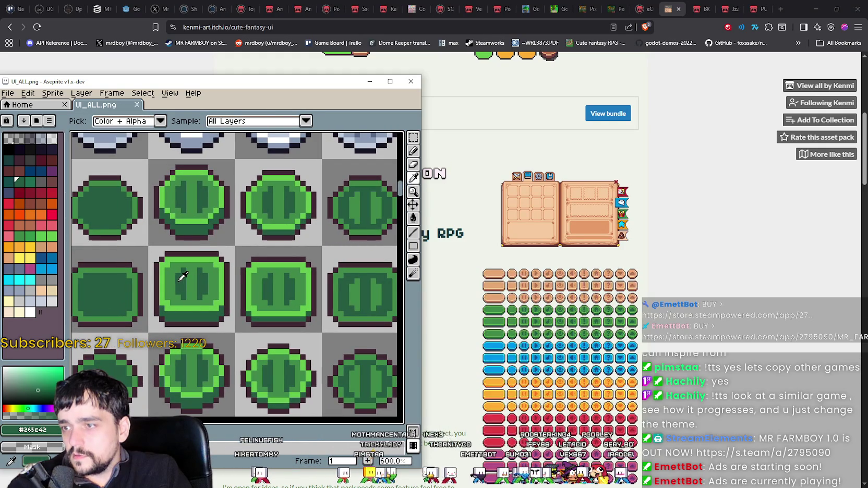
click(18, 416)
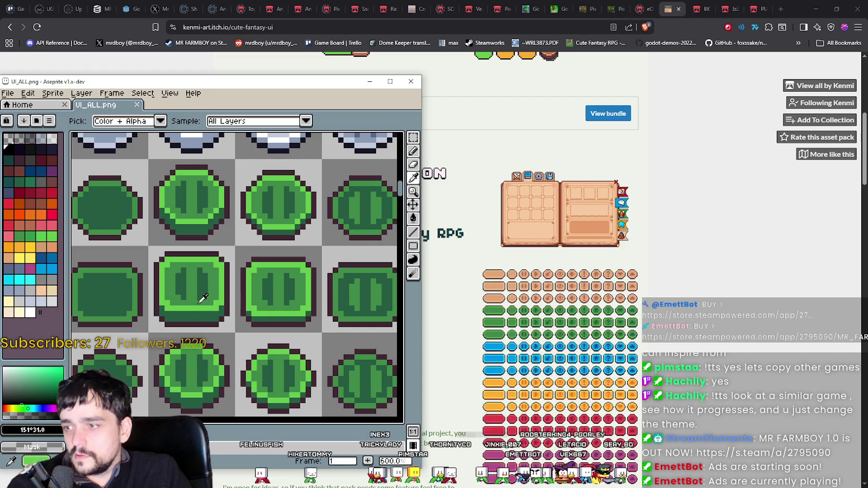
click(180, 281)
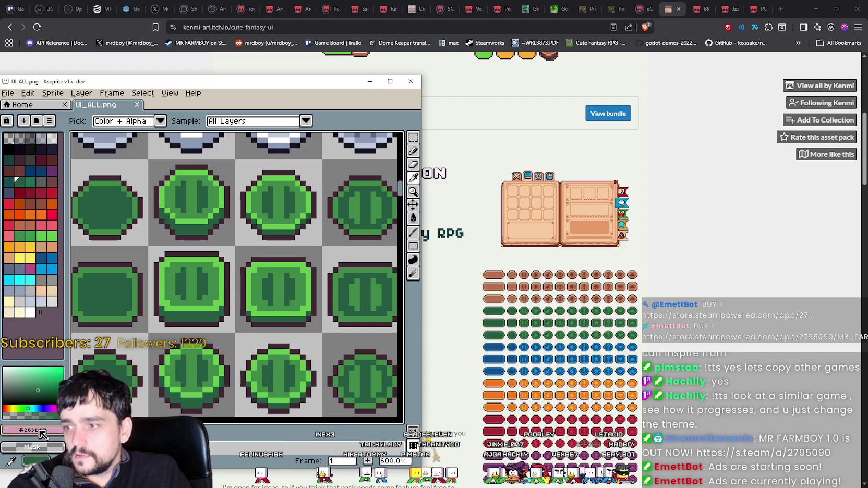
click(37, 430)
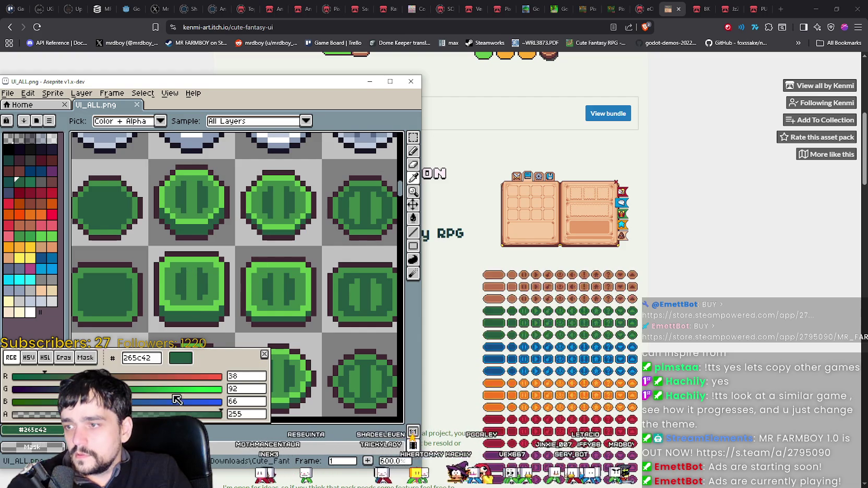
key(Escape)
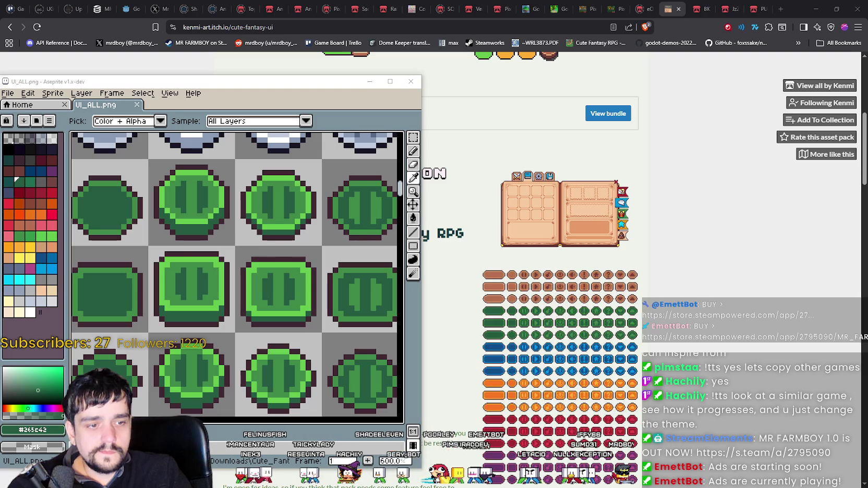
key(alt+Tab)
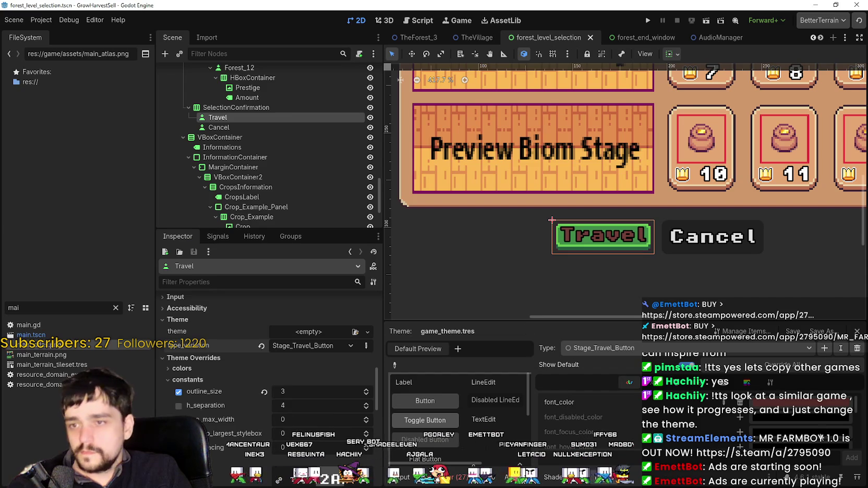
Set the Stage_Travel_Button font colour to dark green 265c42.
click(799, 401)
text(265c42)
key(Return)
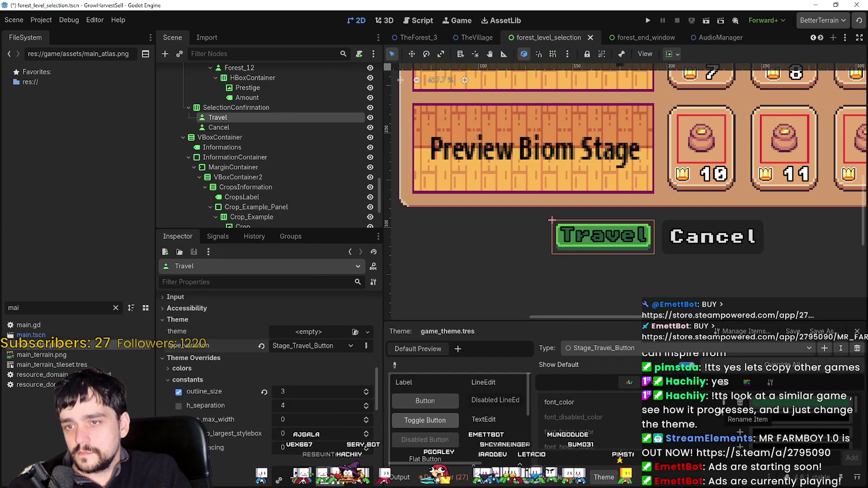
Remove the Travel button's outline size and font size overrides.
click(264, 391)
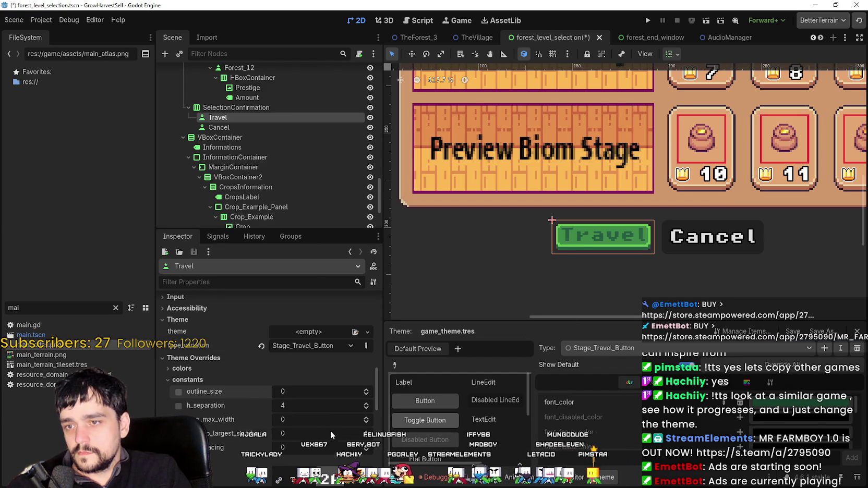
scroll(325, 461, down, 5)
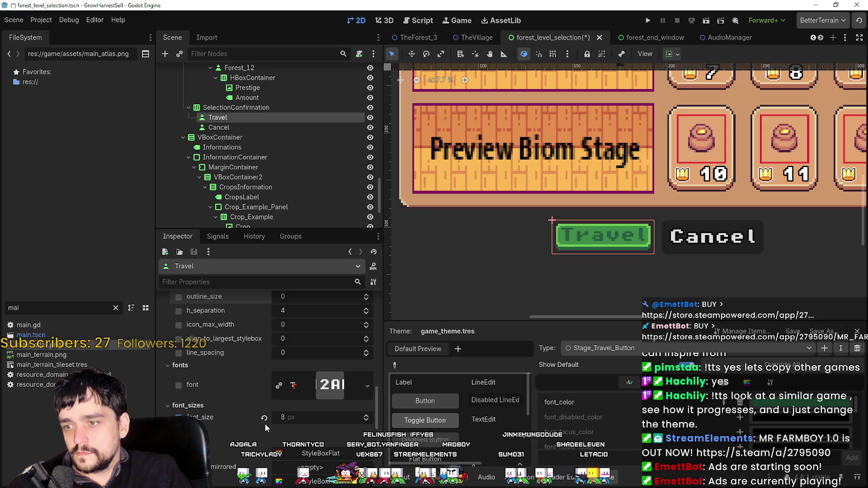
click(264, 418)
scroll(719, 277, down, 5)
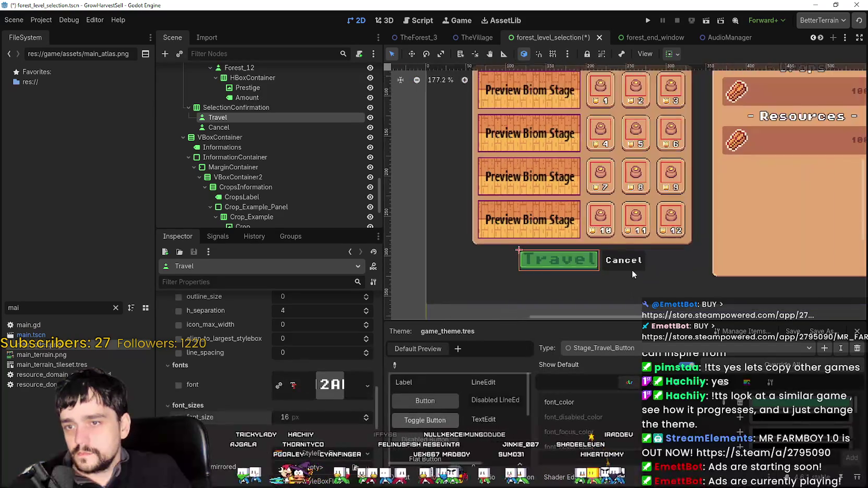
scroll(641, 263, down, 2)
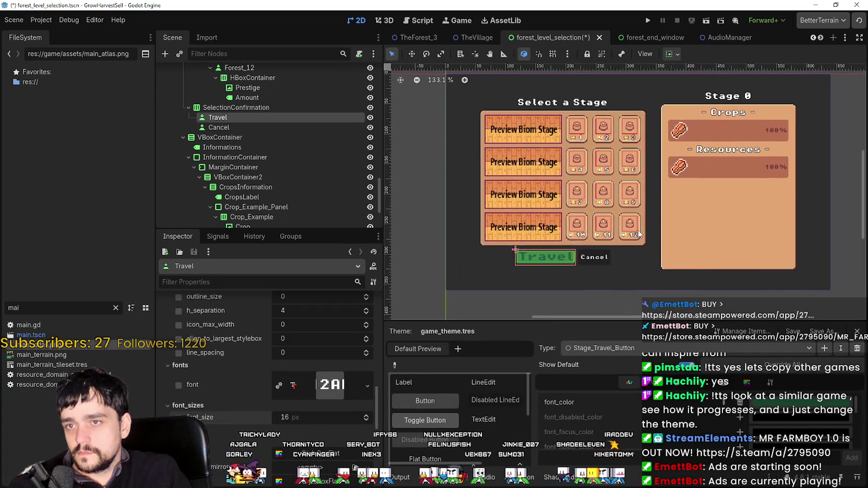
scroll(581, 250, up, 5)
scroll(569, 267, up, 2)
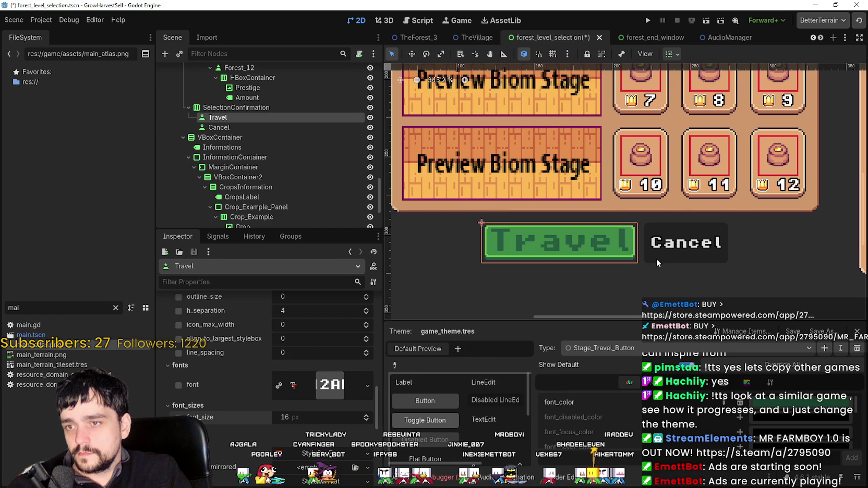
Review the theme type's icon and font size entries and save the scene.
click(722, 383)
click(711, 384)
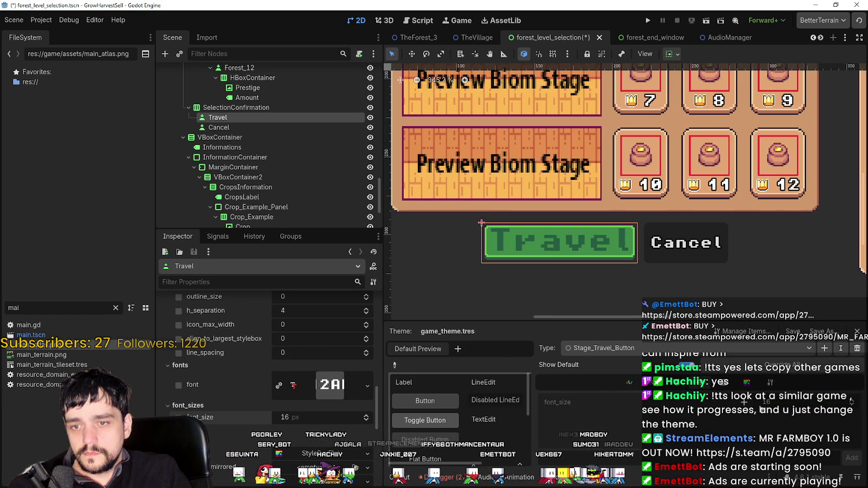
scroll(786, 211, up, 2)
key(ctrl+s)
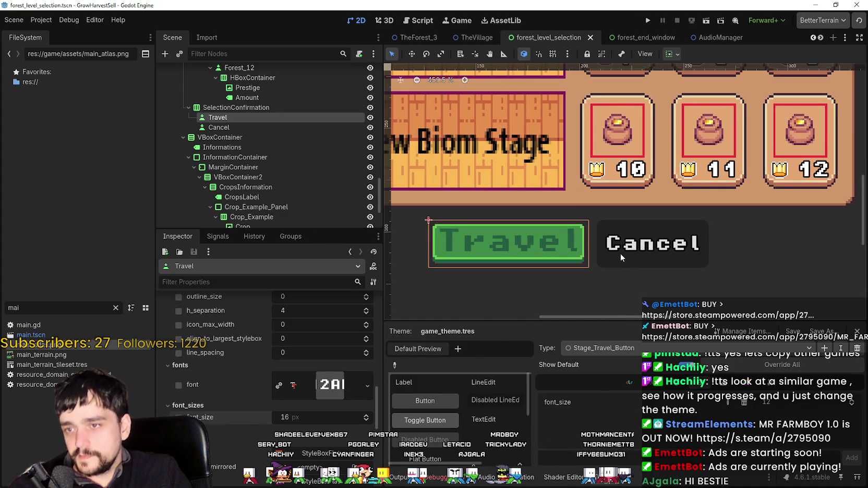
Check the colour and stylebox entries and open the normal StyleBoxTexture.
scroll(621, 257, down, 3)
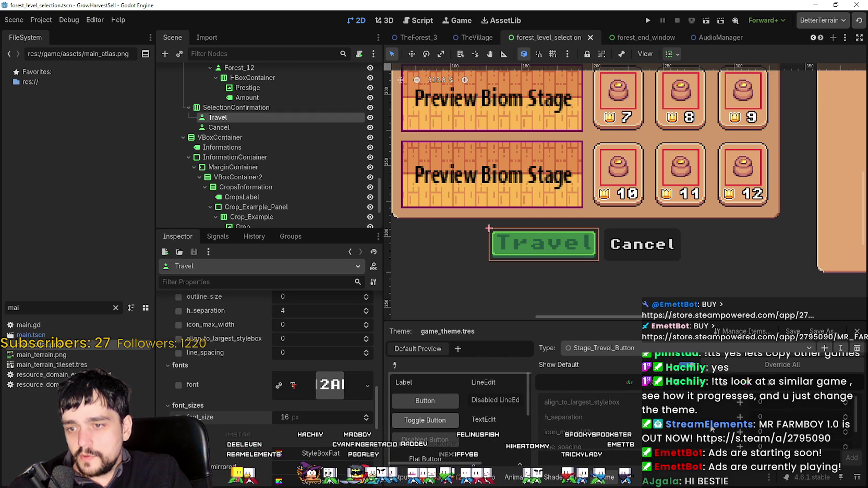
click(636, 384)
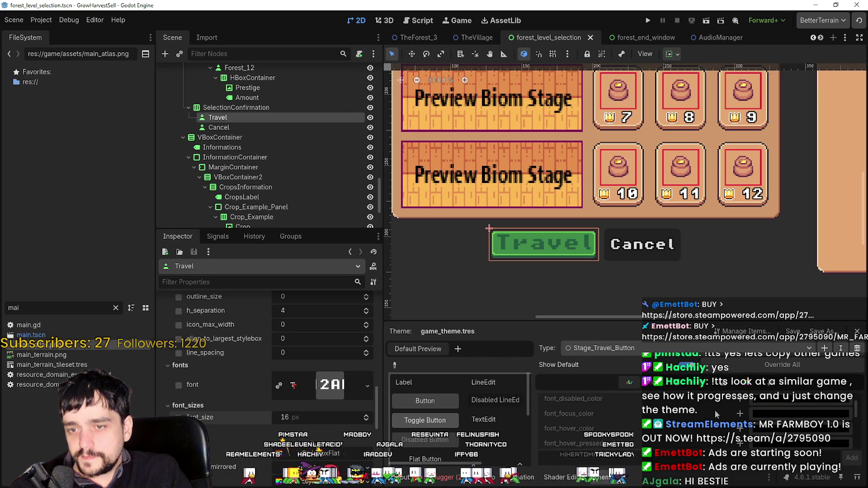
scroll(589, 417, up, 2)
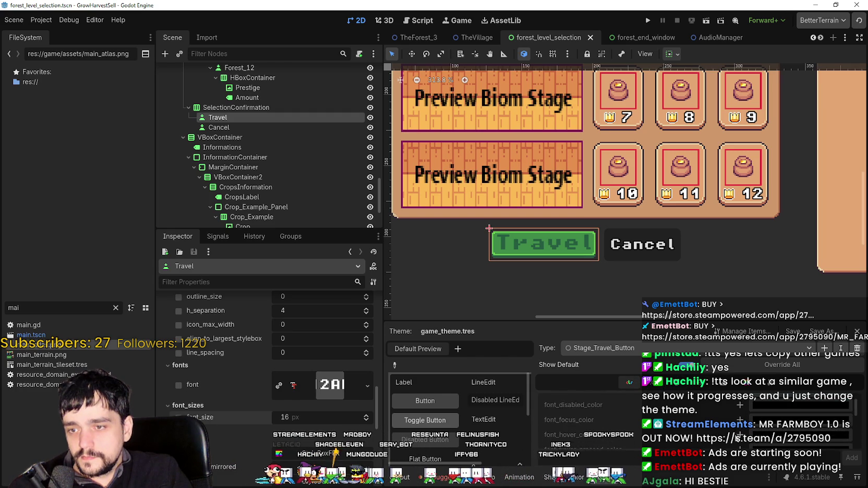
click(734, 387)
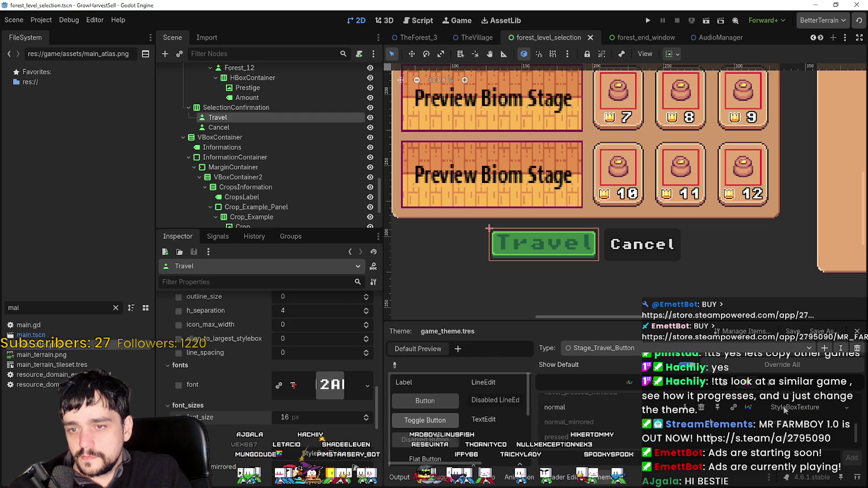
click(782, 413)
right_click(782, 413)
key(Escape)
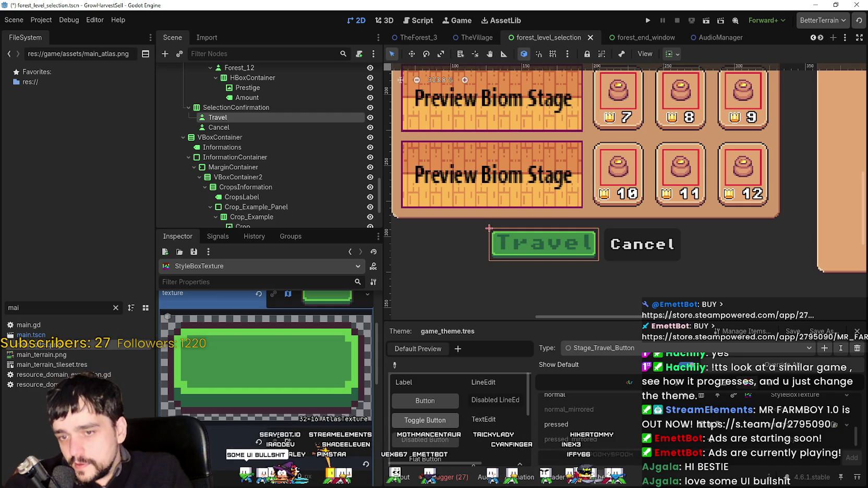
Paste a unique copy of the green StyleBoxTexture into another stylebox slot.
right_click(777, 394)
click(793, 478)
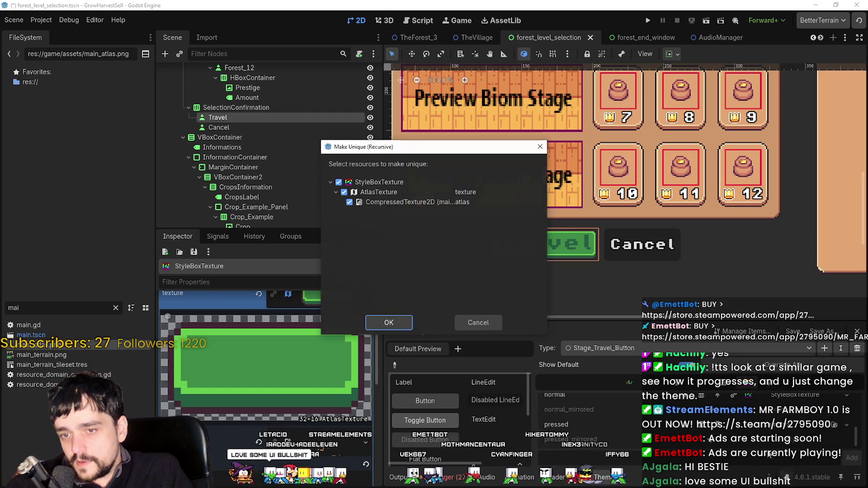
click(412, 325)
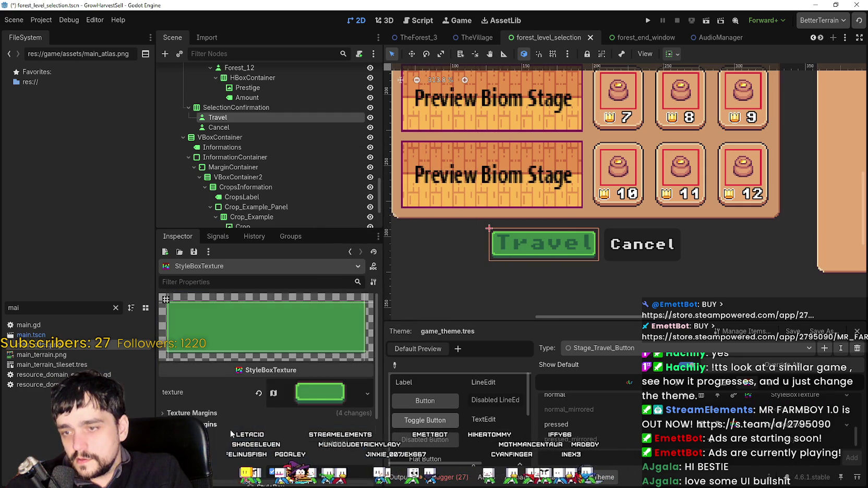
click(206, 318)
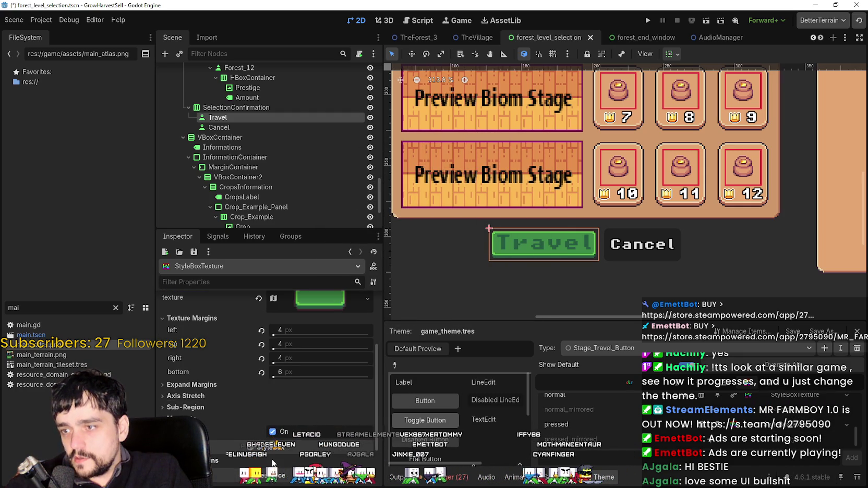
scroll(331, 364, up, 2)
Move its atlas region, snapped to an 8 px grid, onto the middle green button sprite.
click(331, 364)
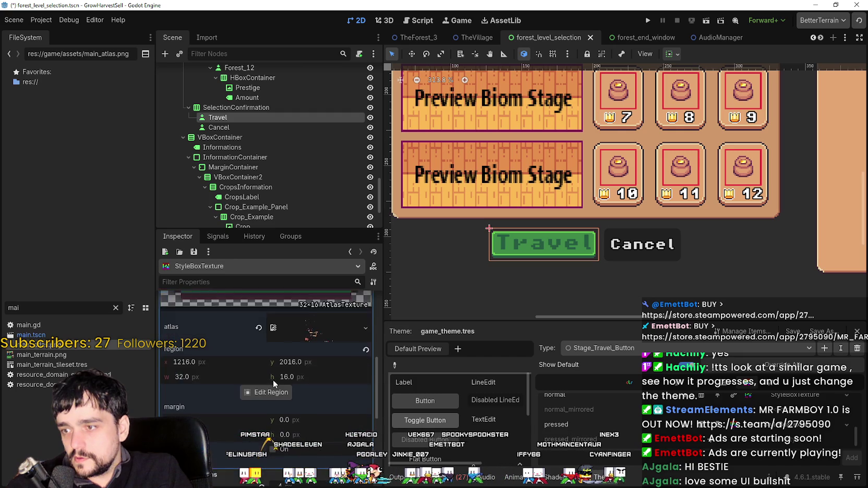
click(264, 367)
click(288, 133)
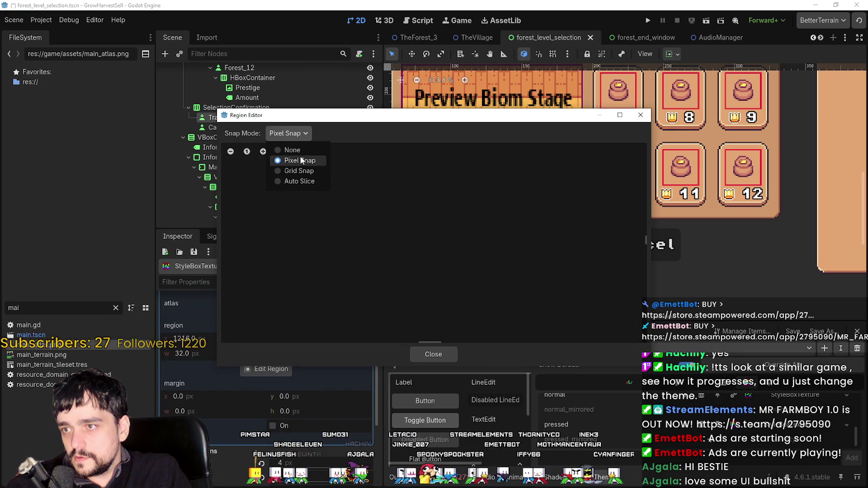
click(296, 168)
scroll(423, 226, down, 5)
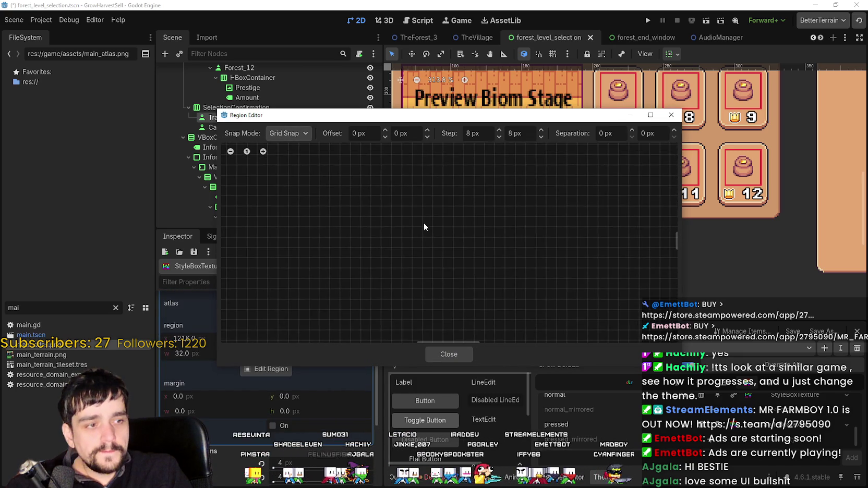
scroll(534, 286, down, 10)
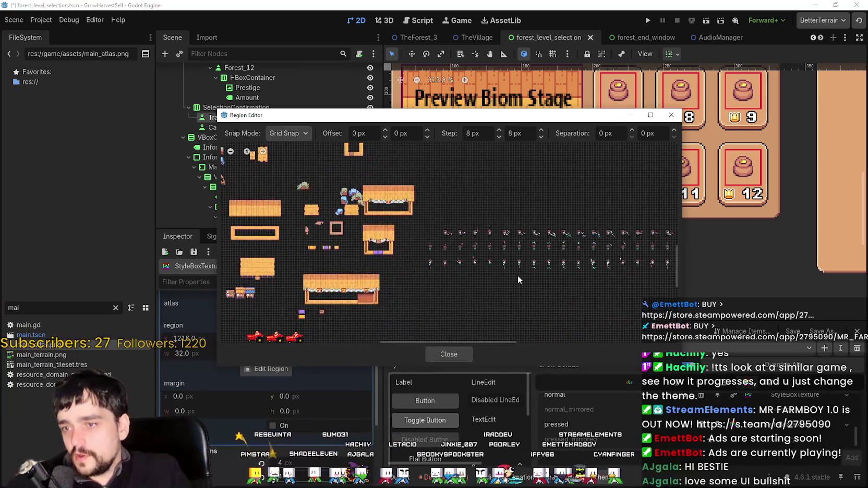
scroll(483, 269, up, 7)
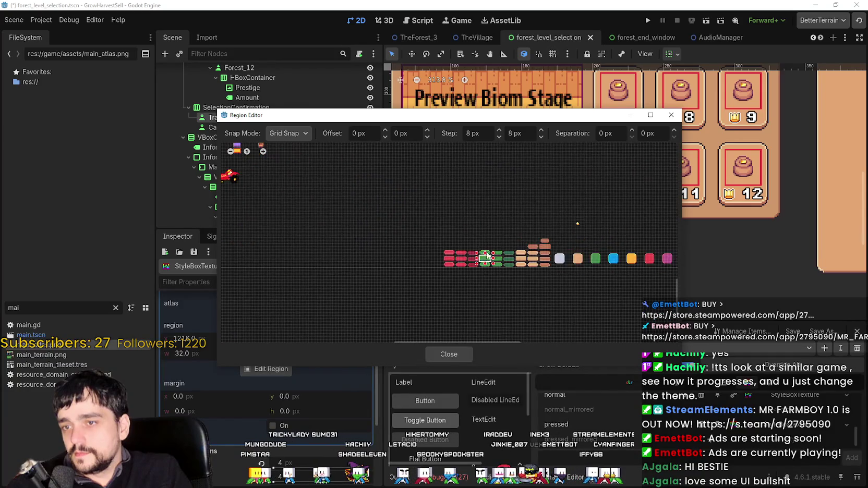
scroll(484, 272, up, 2)
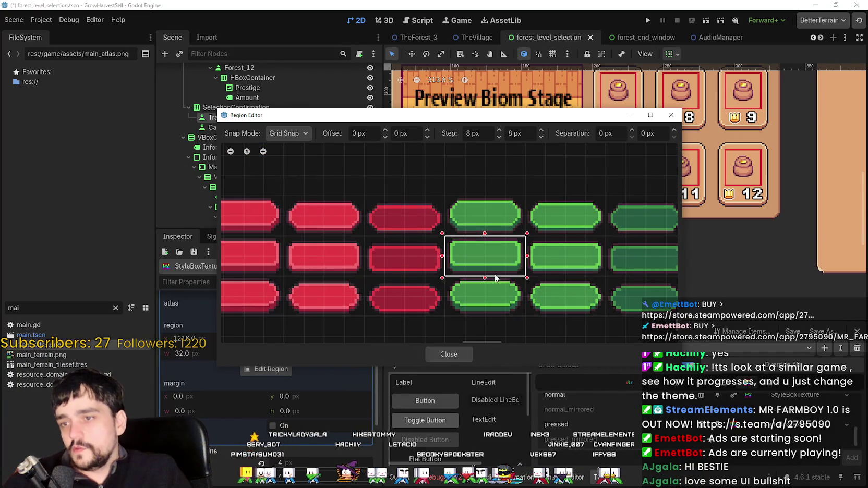
scroll(491, 263, up, 3)
drag(534, 234, 413, 299)
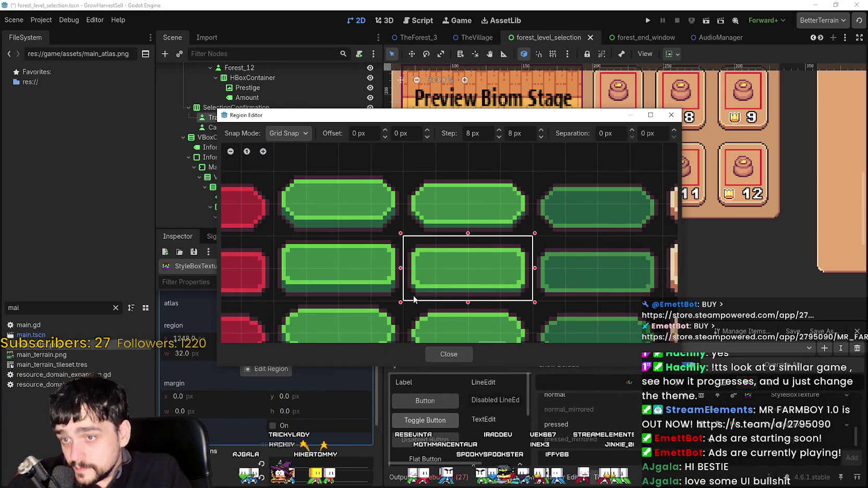
click(454, 354)
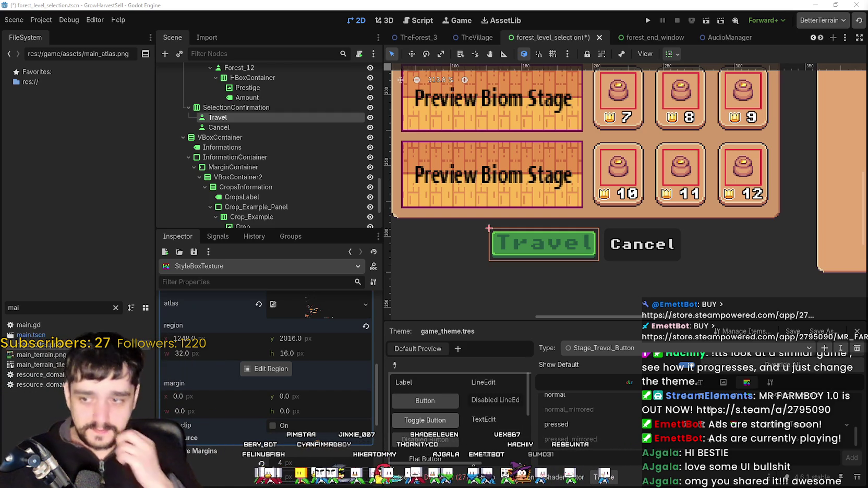
Collapse the texture sub-resource and open the StyleBoxTexture's Sub-Region editor.
scroll(288, 397, up, 10)
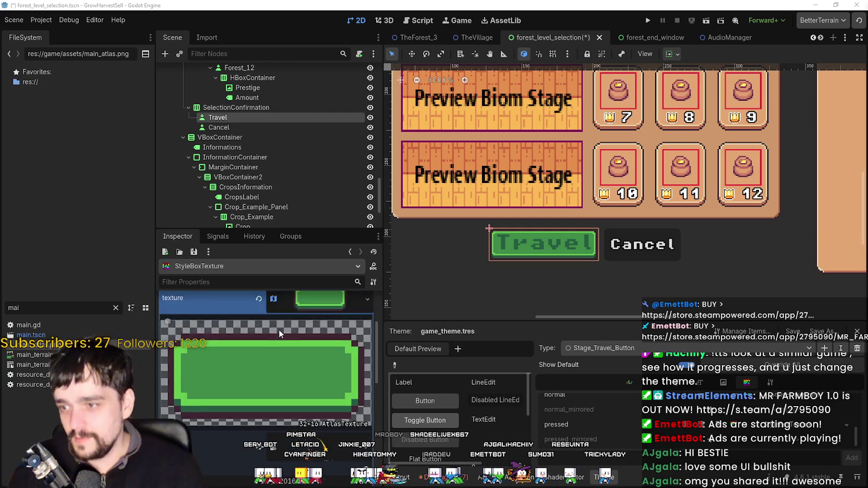
click(307, 342)
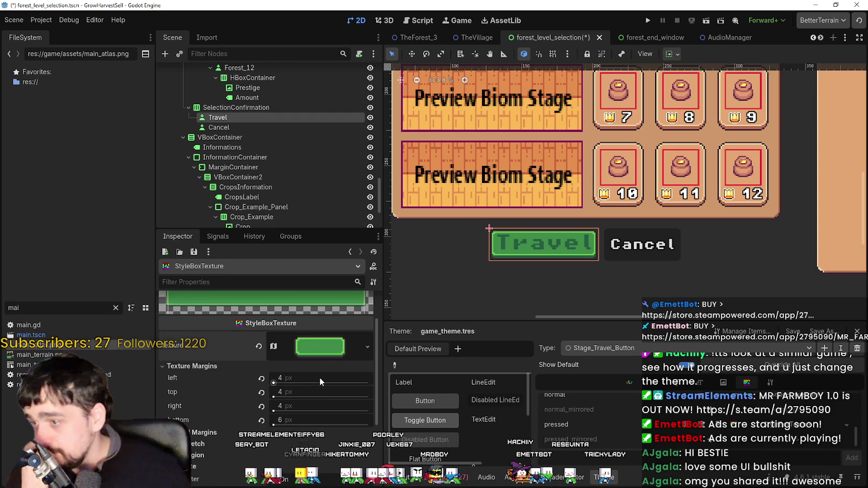
scroll(313, 378, up, 1)
scroll(522, 254, up, 1)
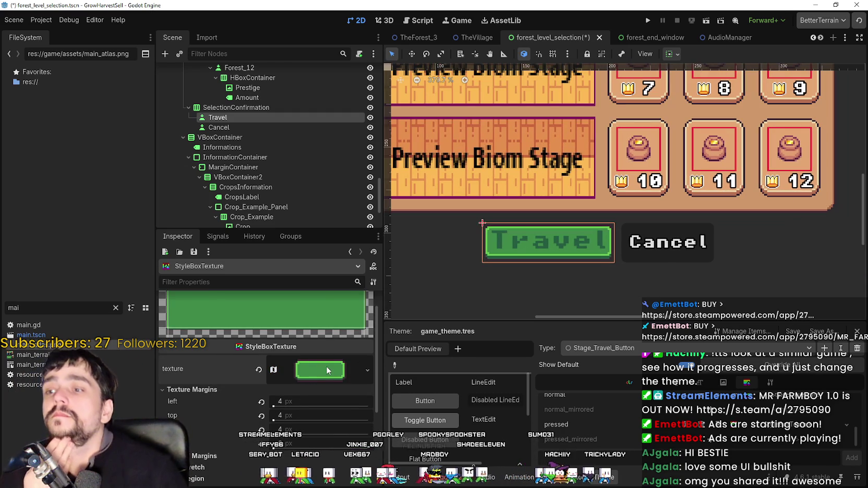
scroll(256, 395, down, 4)
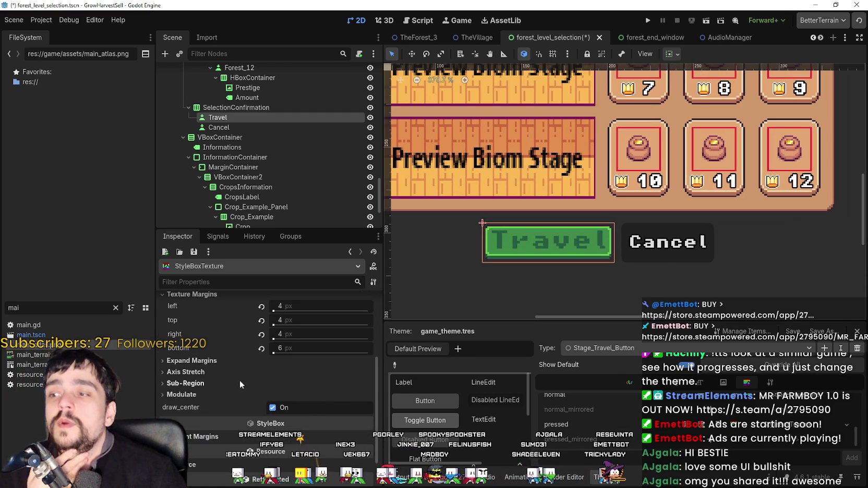
click(240, 383)
click(274, 439)
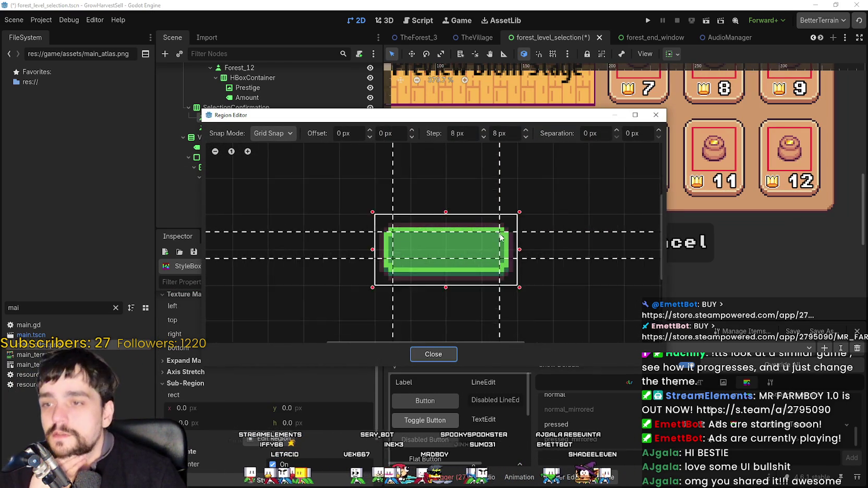
Using Pixel Snap, drag the top and bottom stretch margins to 5 px each.
scroll(496, 233, up, 3)
click(280, 137)
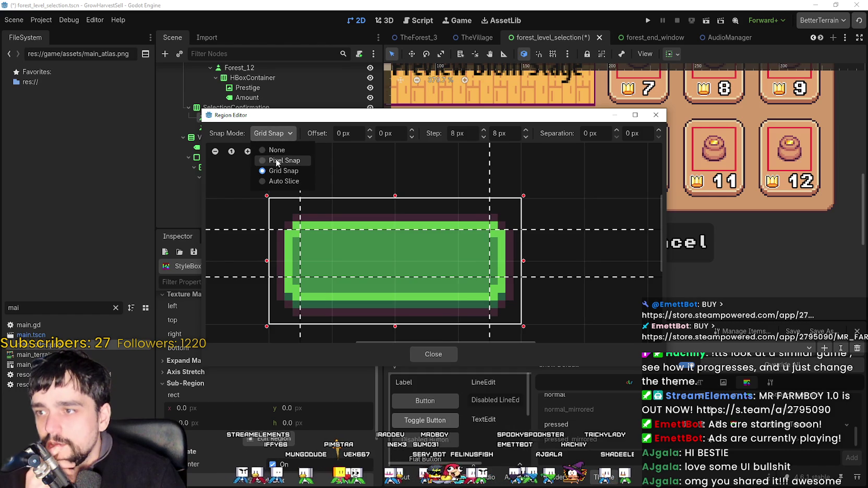
click(274, 159)
drag(544, 230, 544, 238)
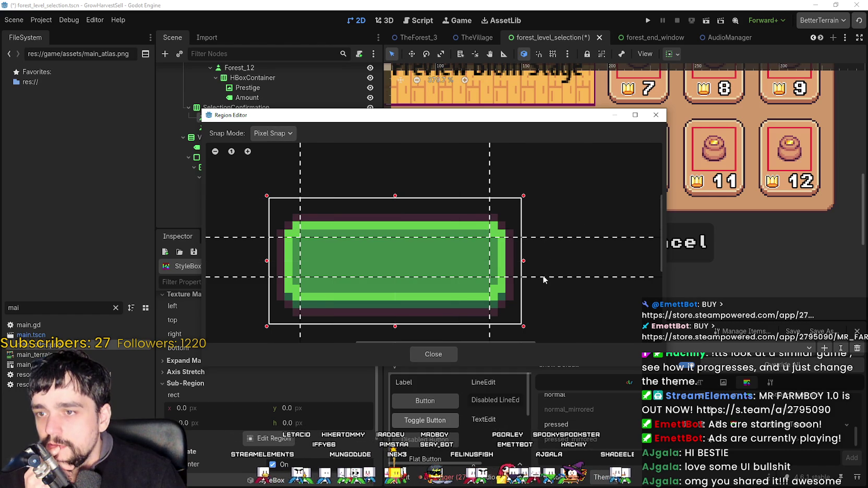
drag(544, 277, 547, 285)
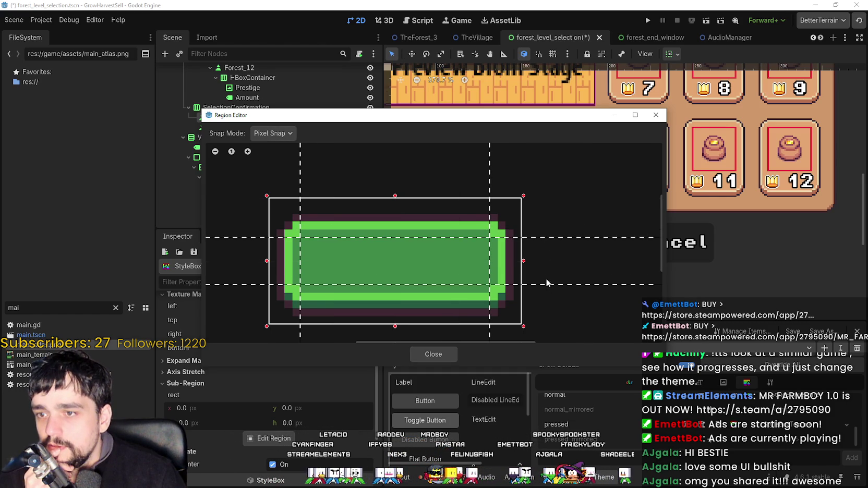
click(433, 355)
scroll(647, 249, up, 4)
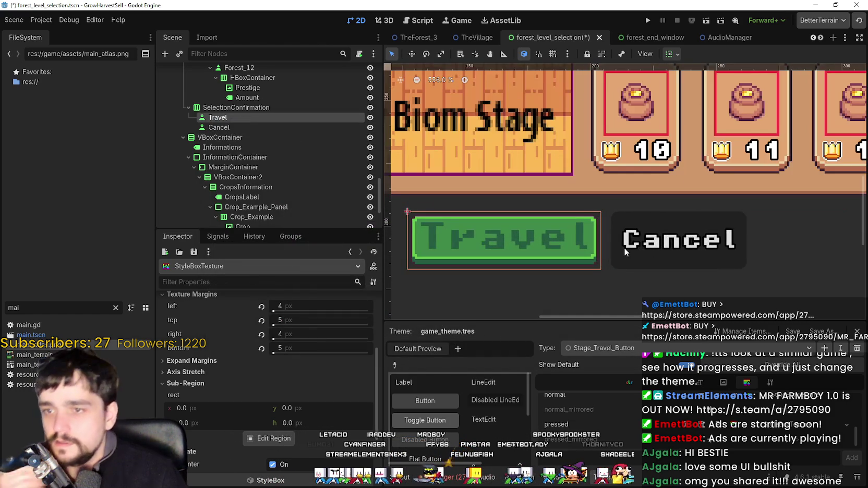
Save the scene and copy the normal state's green StyleBoxTexture.
key(ctrl+s)
scroll(297, 448, up, 1)
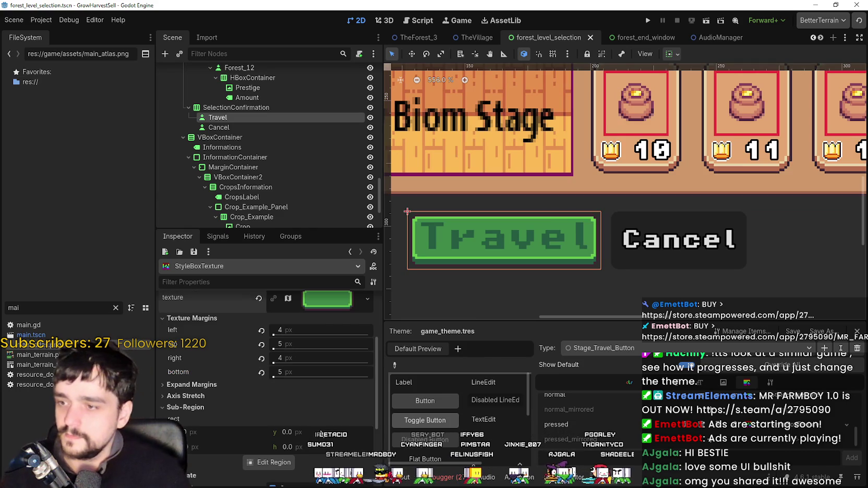
scroll(310, 395, up, 3)
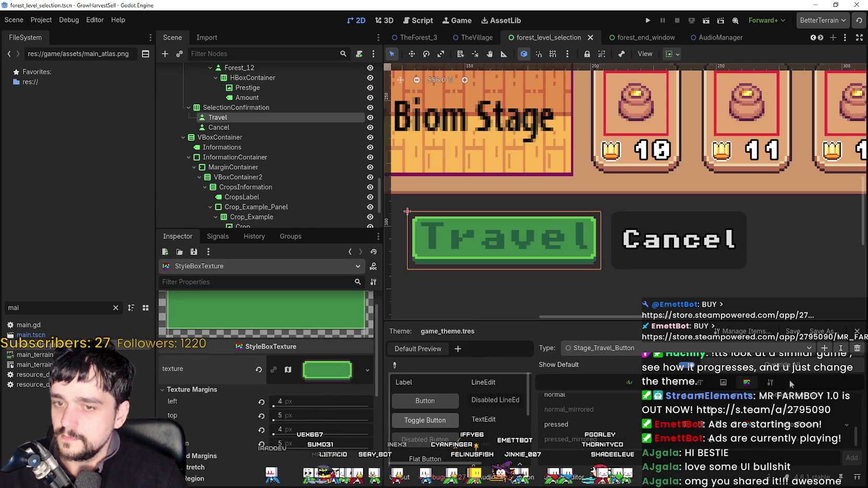
click(846, 424)
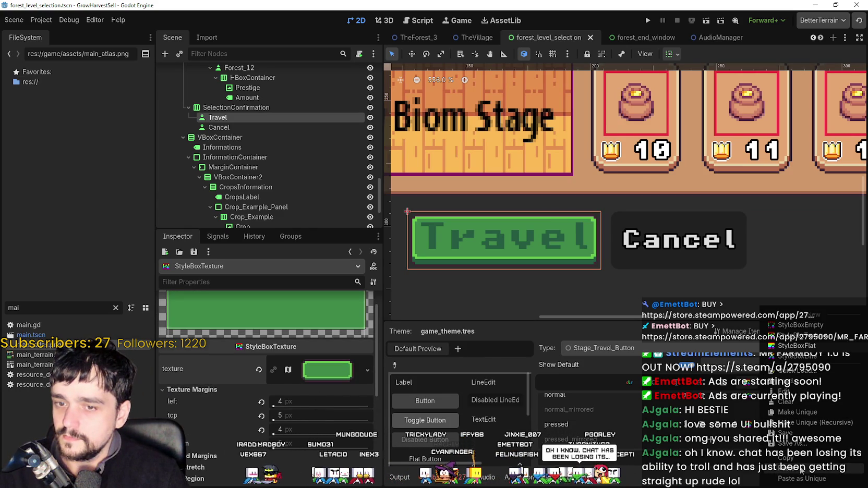
click(800, 457)
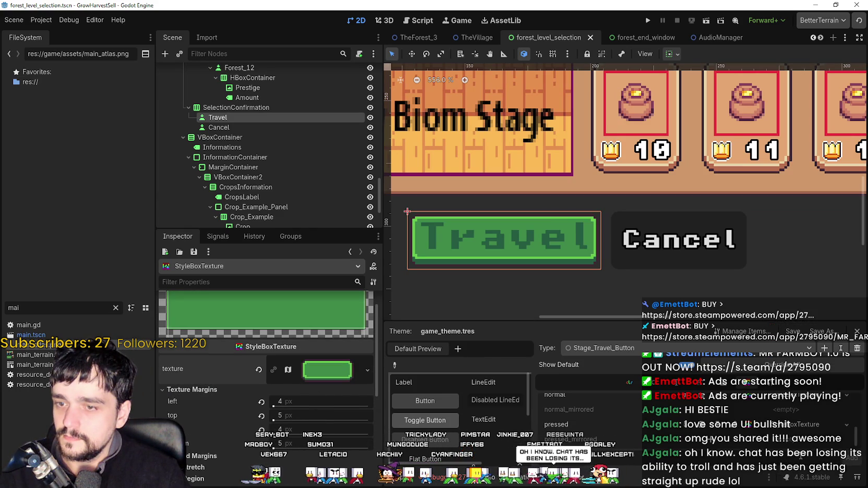
Paste the stylebox as a unique copy into the empty hover slot.
scroll(785, 430, up, 3)
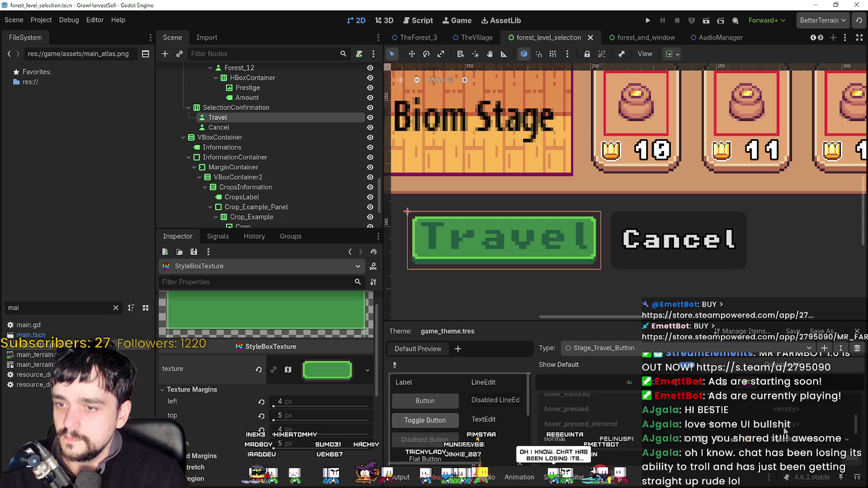
scroll(785, 430, up, 1)
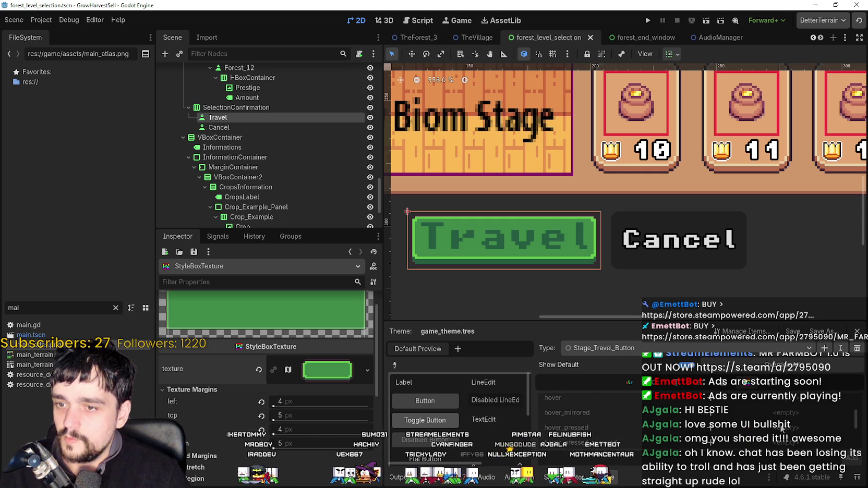
scroll(781, 429, down, 3)
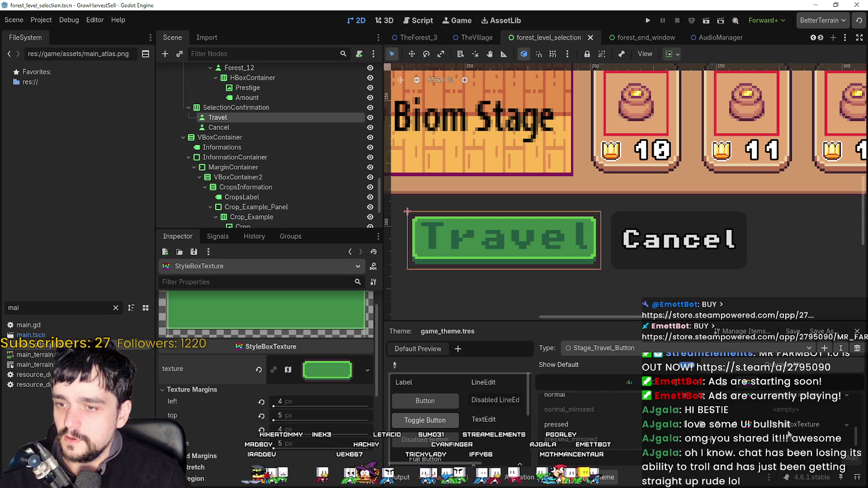
scroll(794, 431, up, 3)
scroll(782, 431, down, 3)
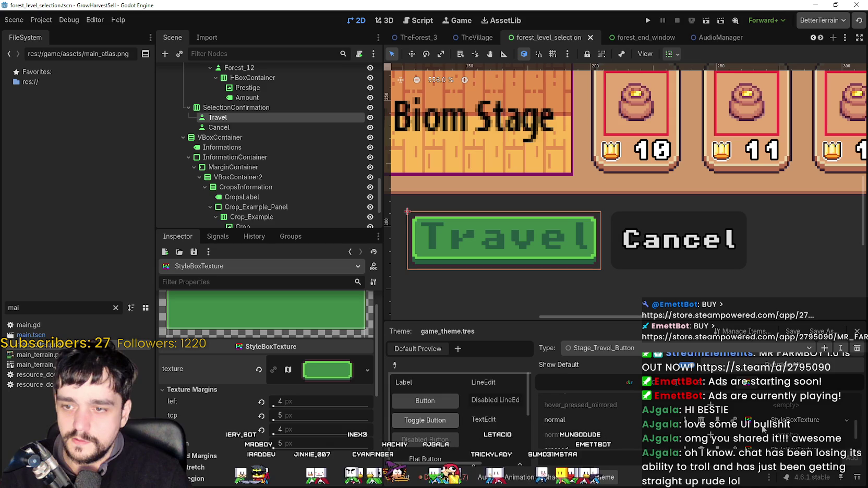
scroll(745, 432, up, 3)
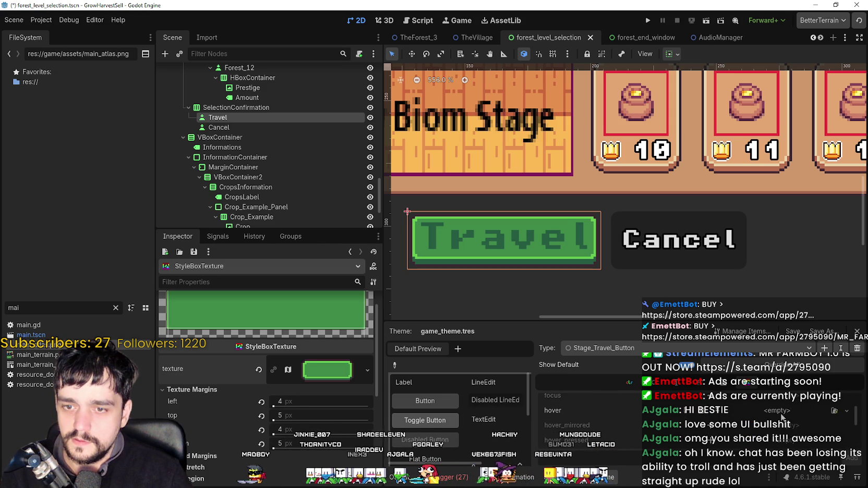
click(781, 413)
click(808, 478)
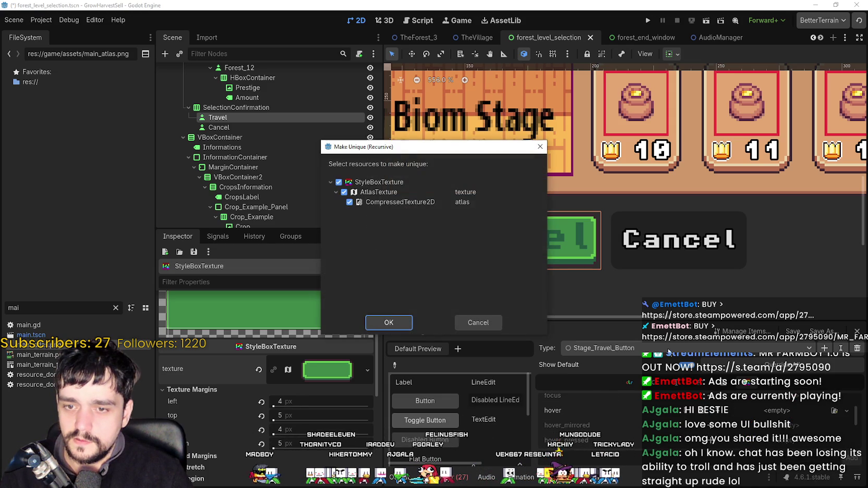
click(387, 323)
Expand the hover stylebox's atlas texture and open its Region Editor.
scroll(783, 413, down, 2)
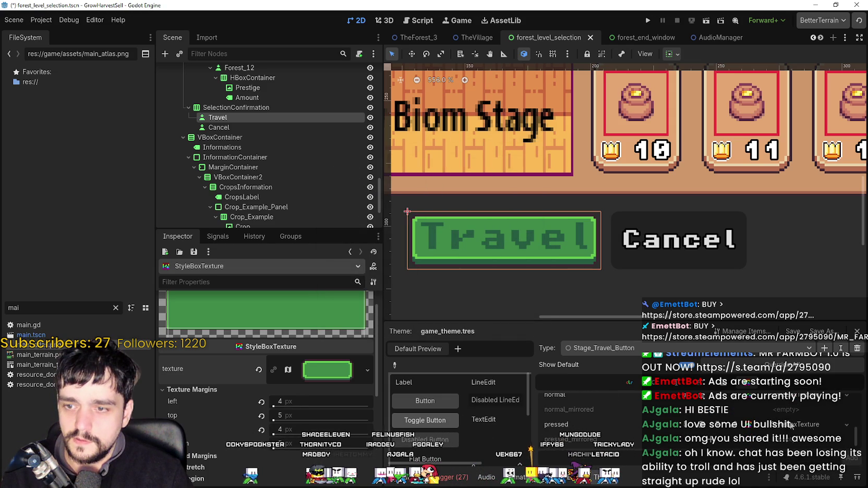
click(300, 371)
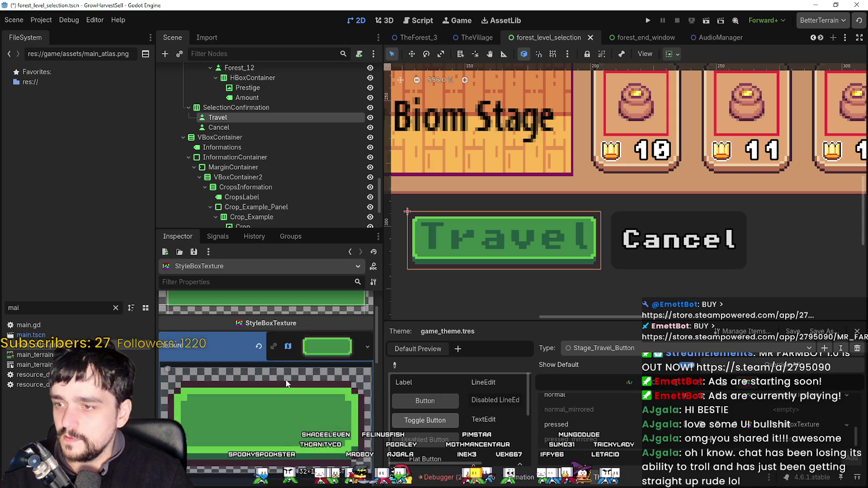
click(267, 392)
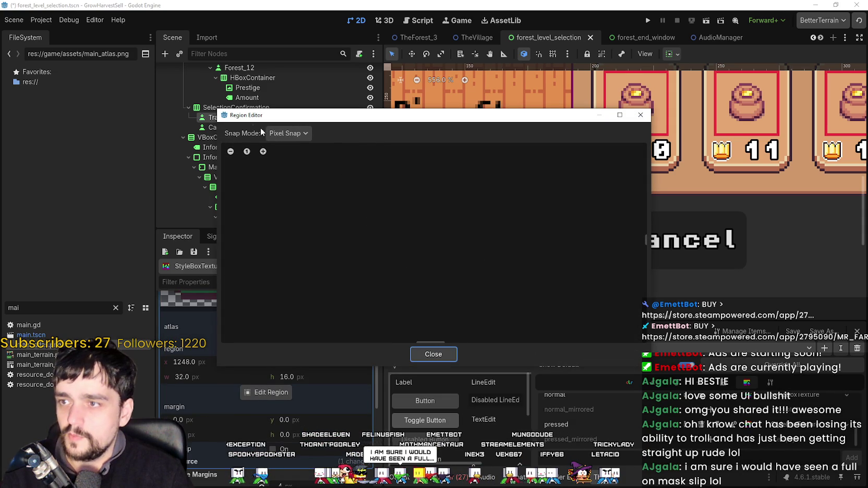
With 8 px Grid Snap, select the dark-green button sprite as the hover region.
click(299, 171)
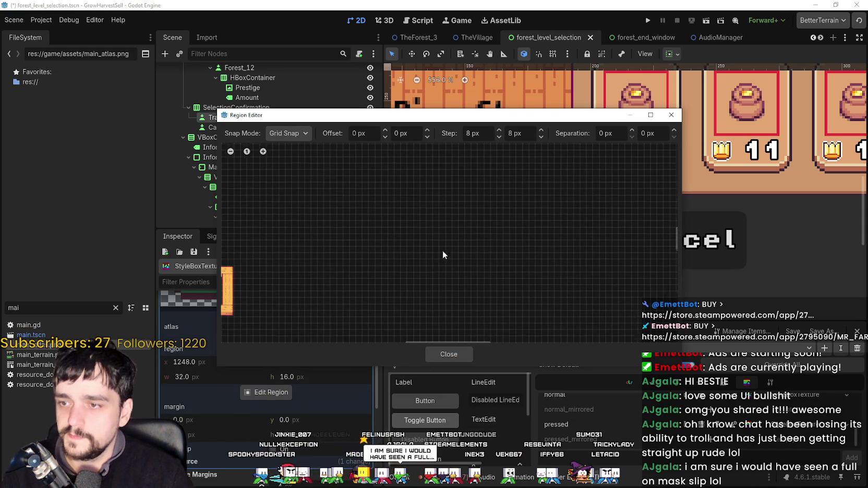
scroll(437, 254, down, 3)
scroll(425, 185, up, 2)
scroll(502, 171, down, 2)
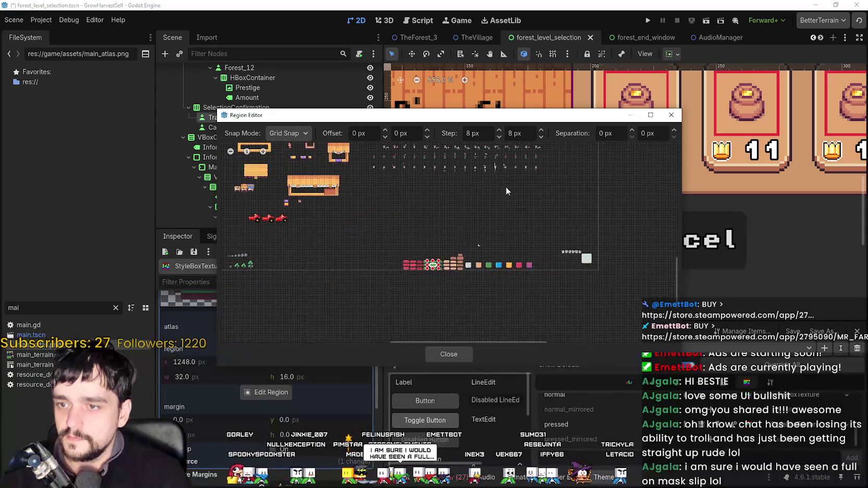
scroll(459, 271, up, 8)
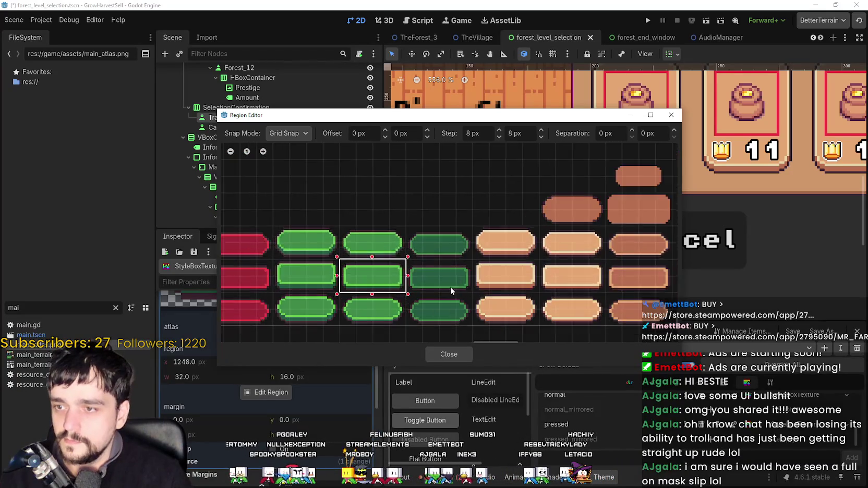
drag(468, 294, 378, 242)
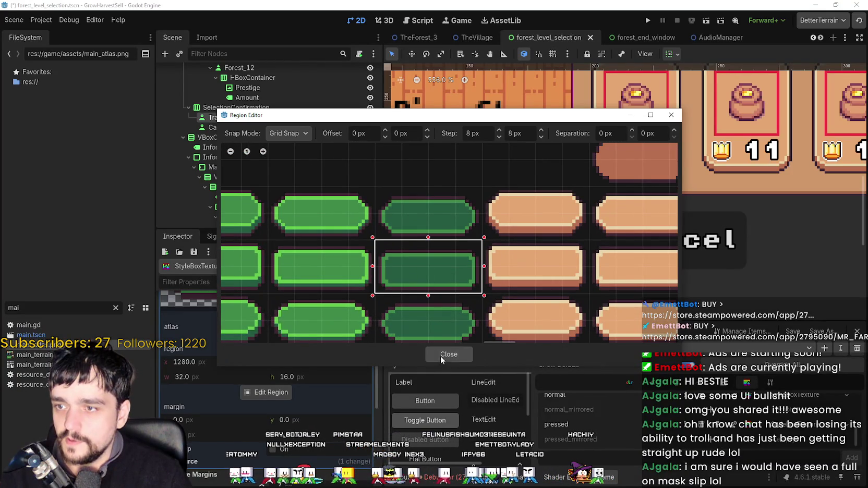
click(440, 355)
Refine the dark-green sprite region with Pixel Snap and save the scene.
scroll(266, 365, down, 3)
click(273, 357)
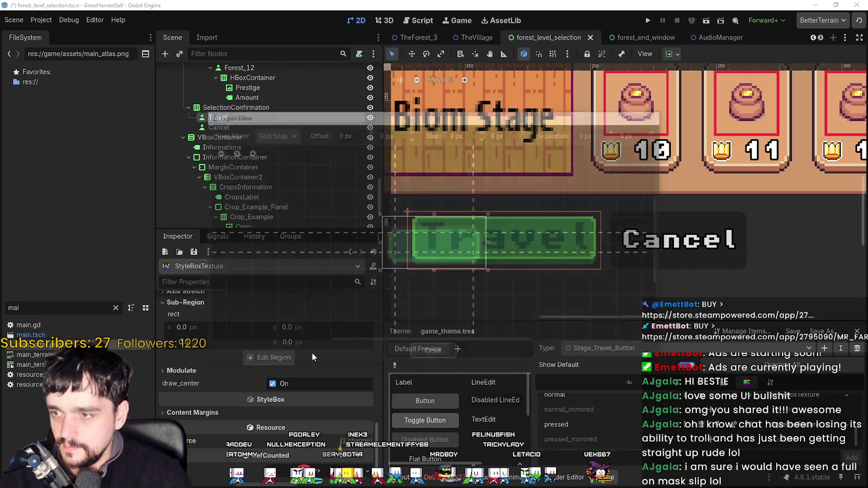
scroll(461, 269, up, 4)
click(273, 133)
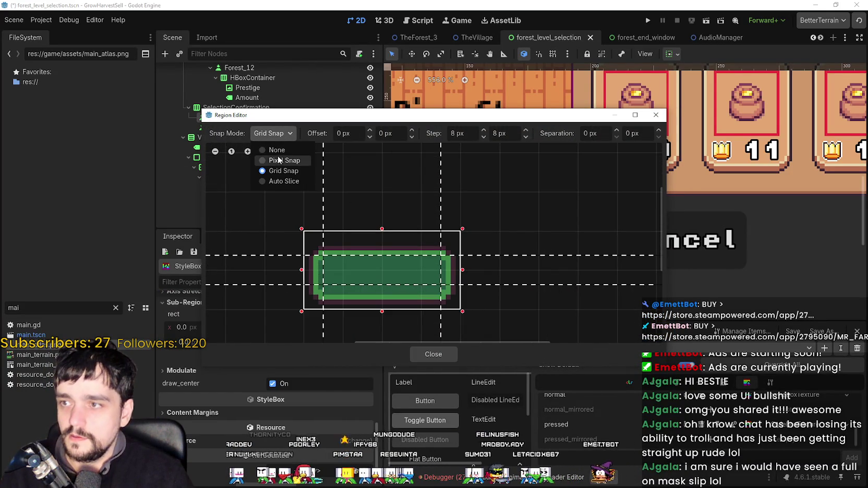
click(274, 159)
scroll(484, 254, up, 1)
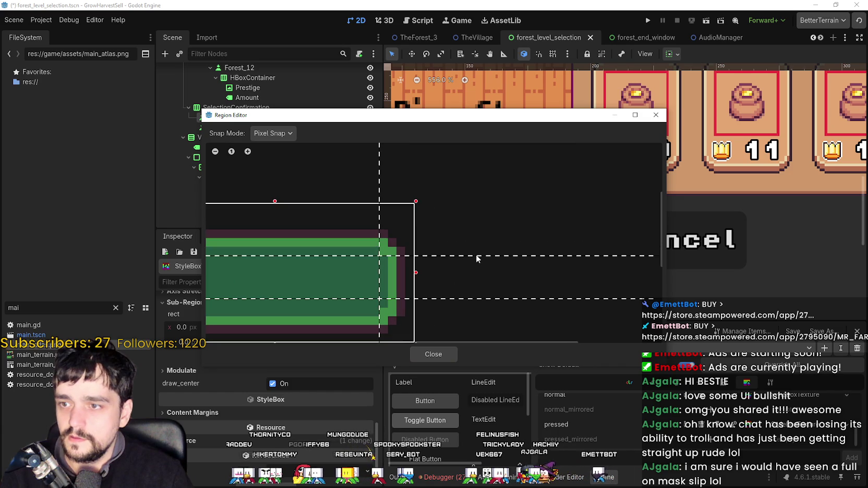
scroll(563, 273, up, 1)
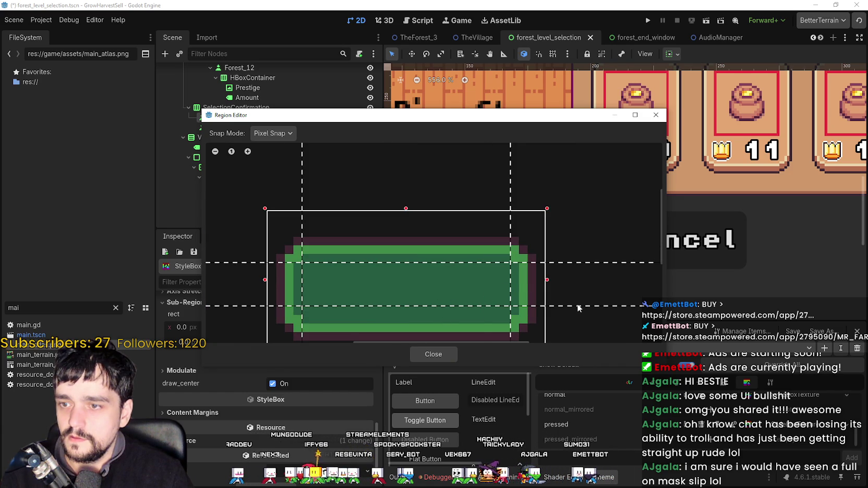
drag(470, 344, 457, 283)
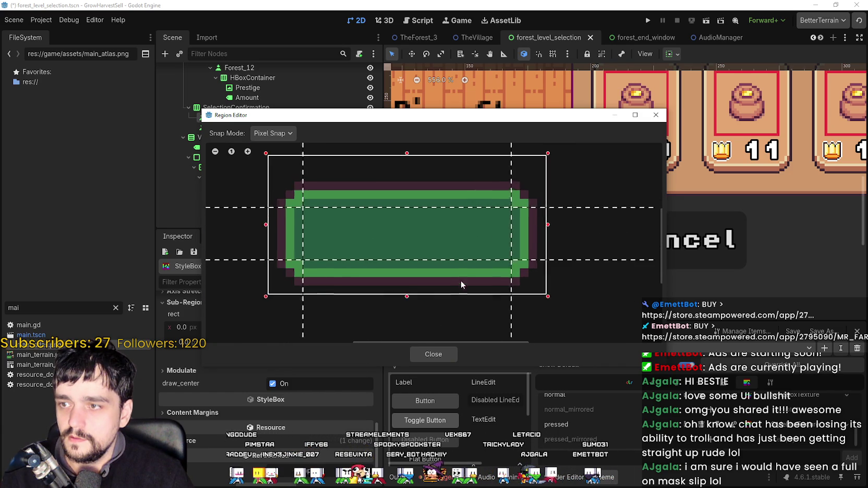
click(434, 356)
scroll(318, 373, up, 5)
click(325, 313)
key(ctrl+s)
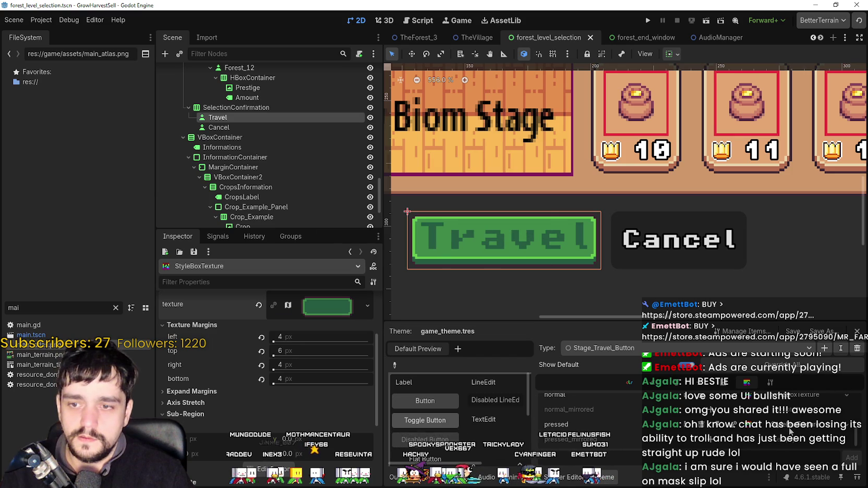
Run the project to test the new green Travel button styles.
scroll(790, 430, up, 2)
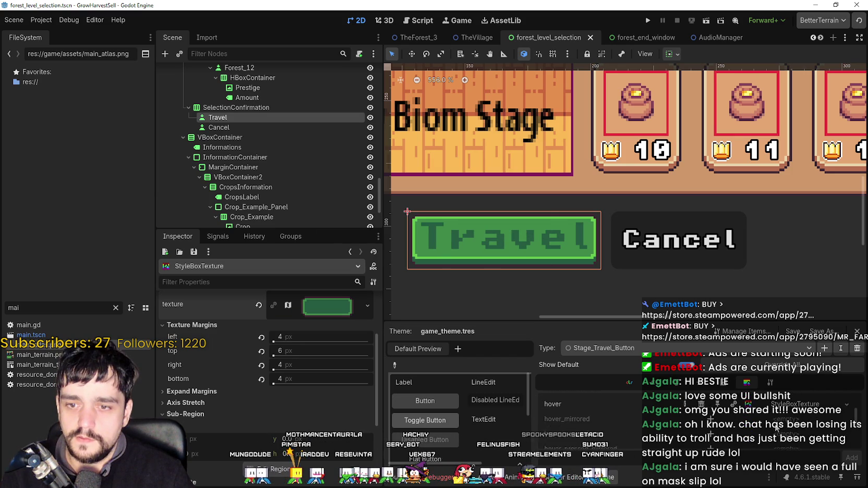
click(649, 20)
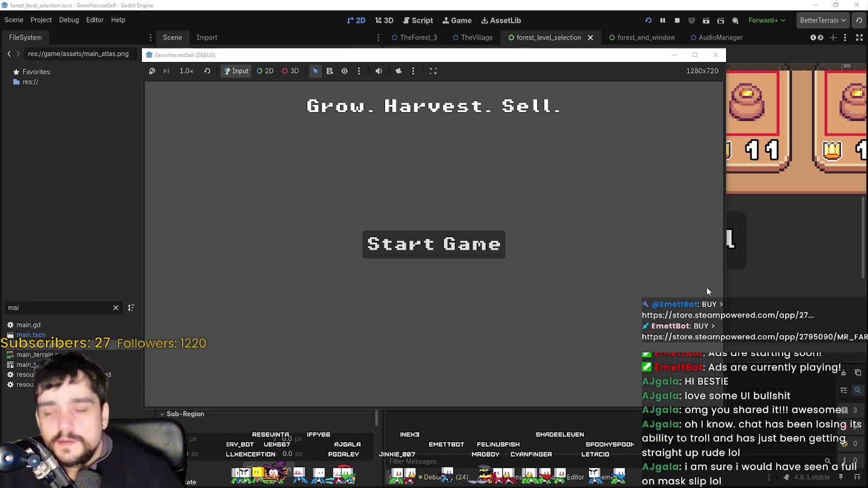
Start a new game and unlock Whisper on the Skill Board.
click(434, 244)
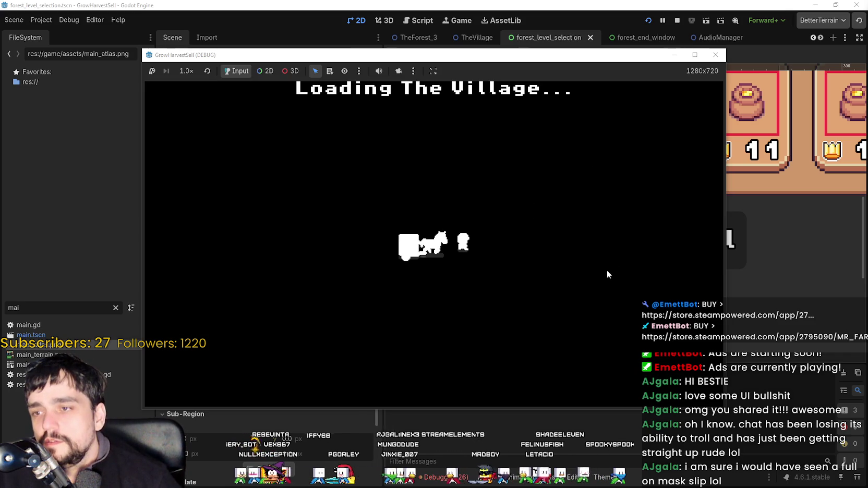
key(d)
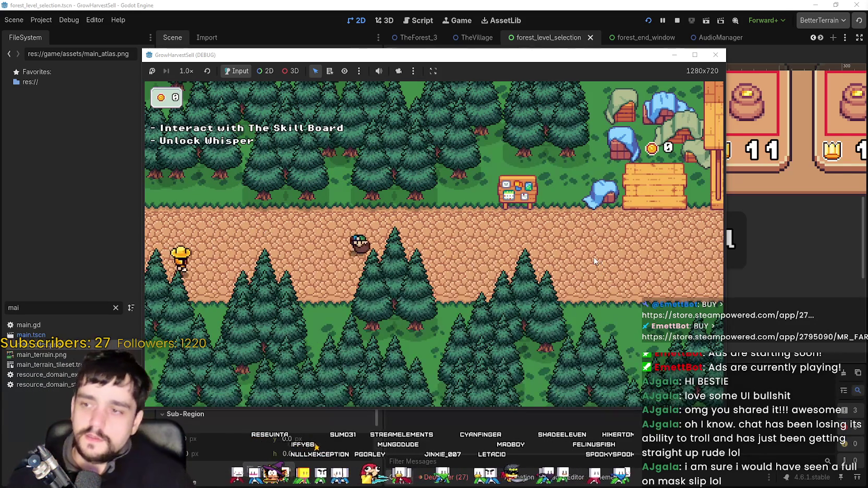
key(e)
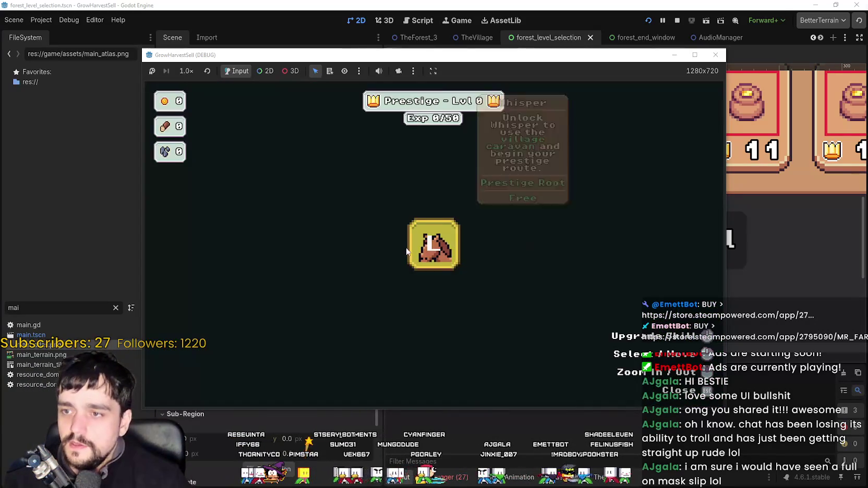
click(434, 244)
Travel by cart to forest Stage 1 in a maximized window and walk to the cliff to finish it.
key(s)
key(e)
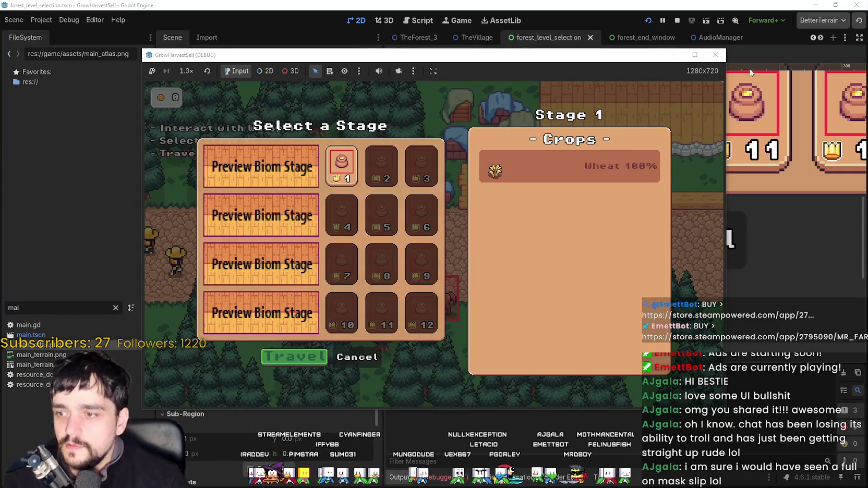
key(super+Up)
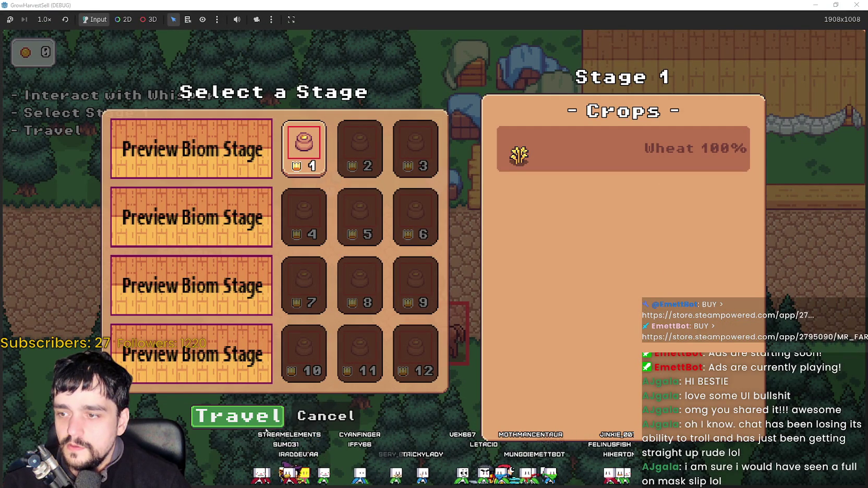
click(249, 422)
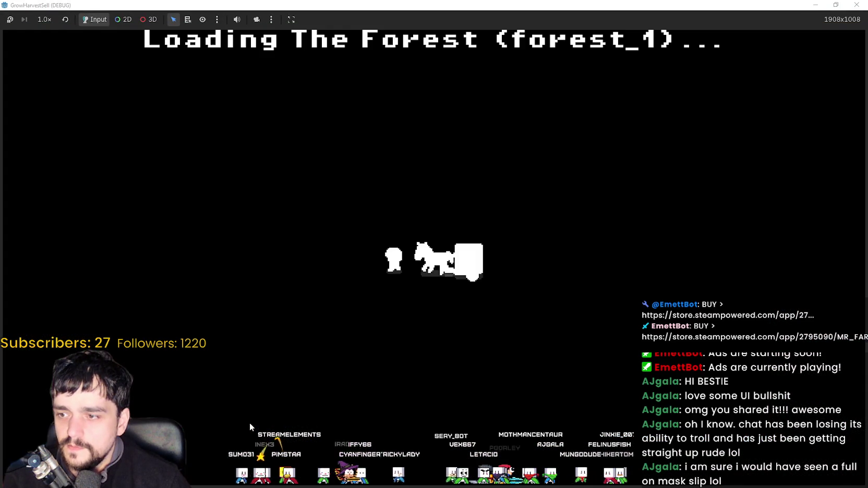
key(d)
key(s)
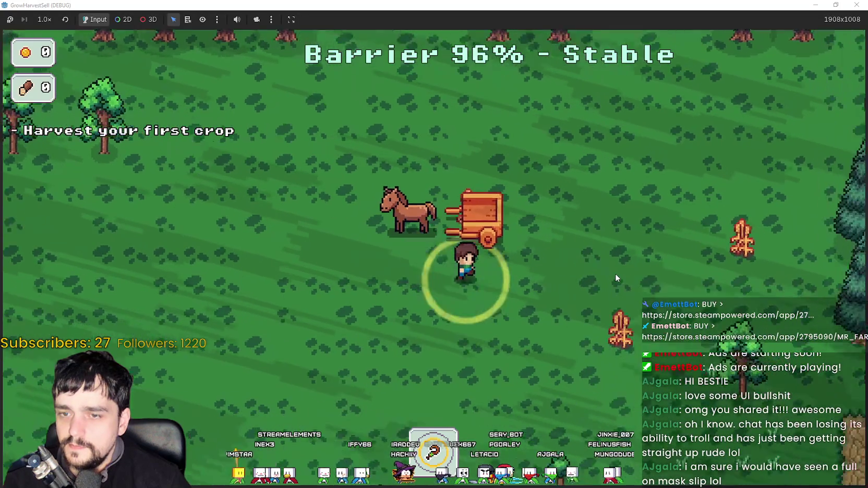
key(w)
key(d)
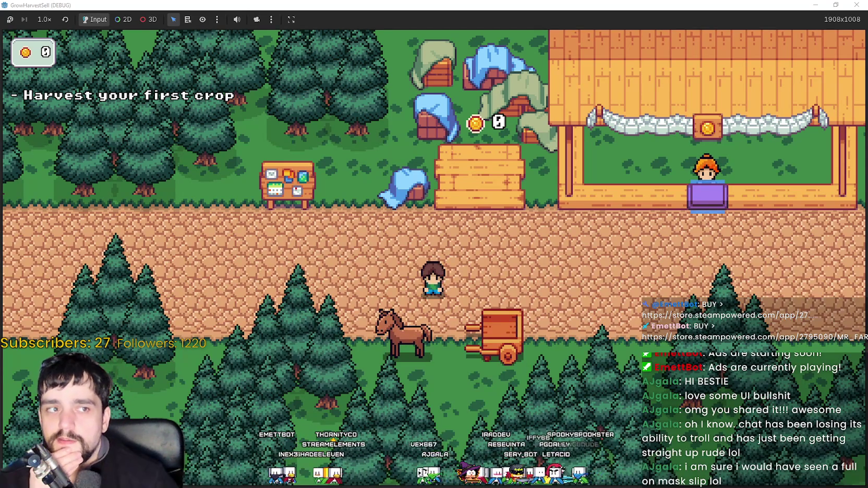
mouse_move(866, 47)
mouse_down()
mouse_move(530, 47)
mouse_move(416, 33)
mouse_up()
scroll(381, 309, up, 3)
scroll(381, 309, down, 2)
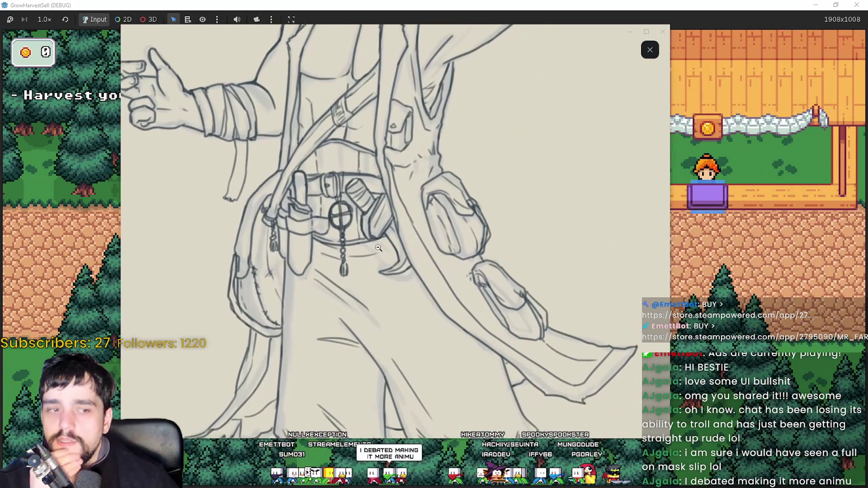
drag(380, 309, 365, 188)
scroll(364, 188, down, 5)
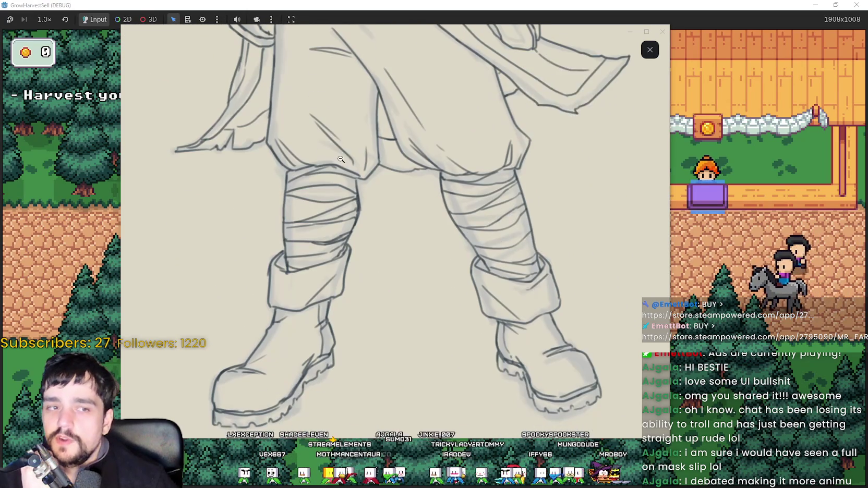
scroll(344, 169, up, 10)
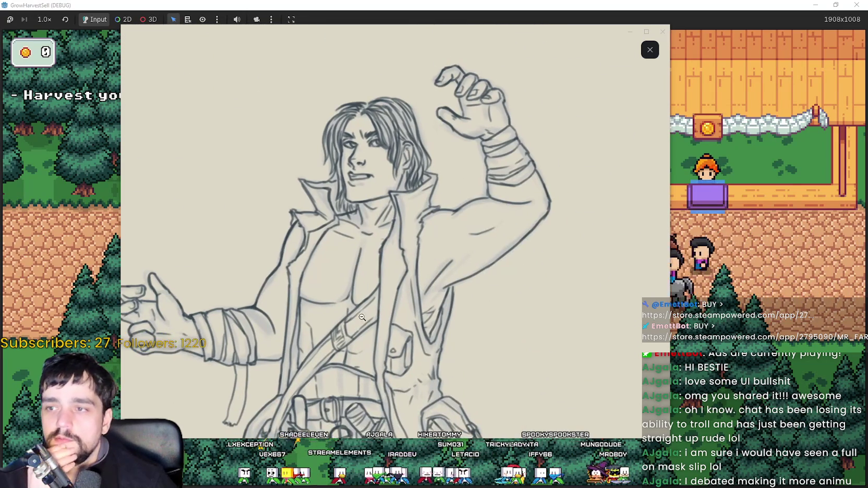
mouse_move(340, 273)
mouse_down()
mouse_move(341, 303)
mouse_move(368, 303)
mouse_move(364, 318)
mouse_move(406, 312)
mouse_up()
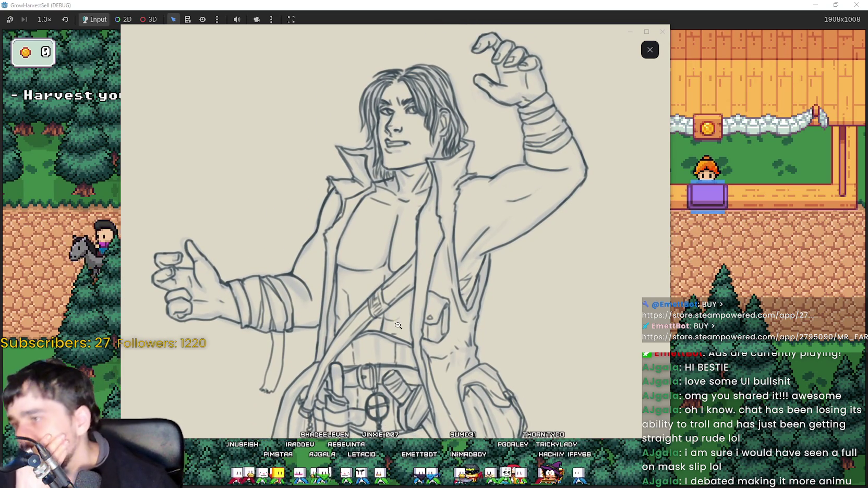
scroll(346, 287, down, 3)
scroll(345, 287, down, 5)
scroll(404, 323, up, 4)
scroll(404, 324, up, 5)
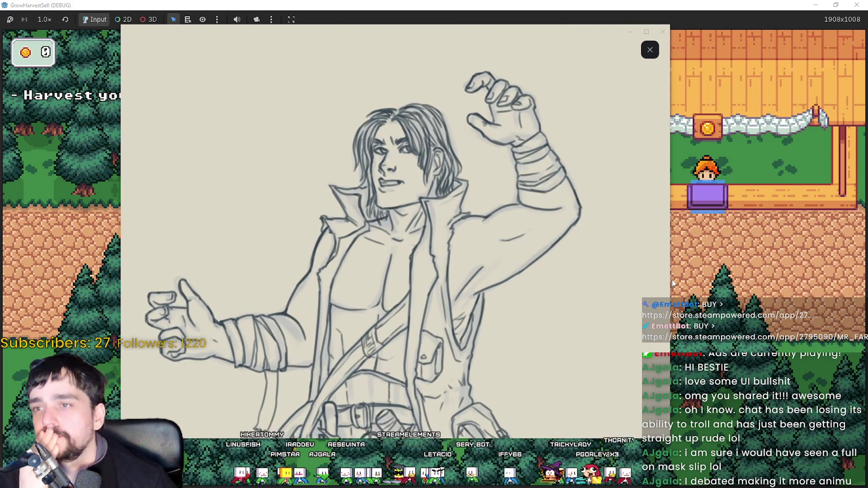
key(Escape)
Walk the player beside the horse and right along the village path.
key(a)
key(s)
key(w)
key(s)
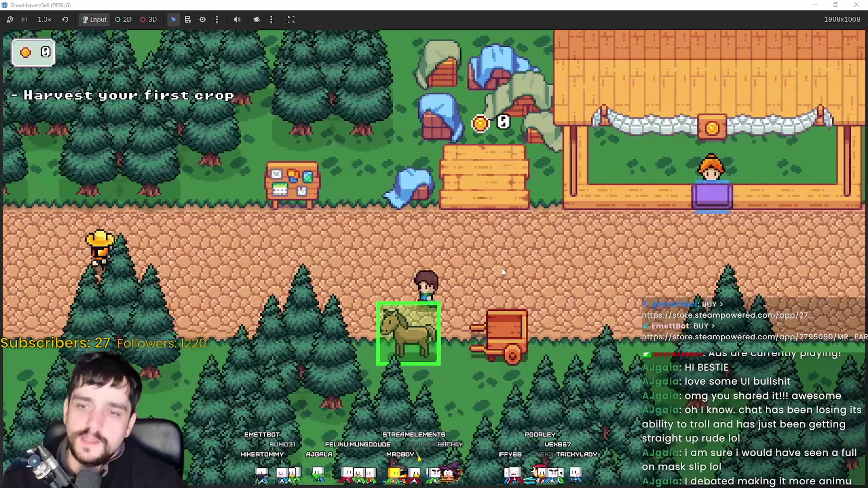
key(w)
key(s)
key(d)
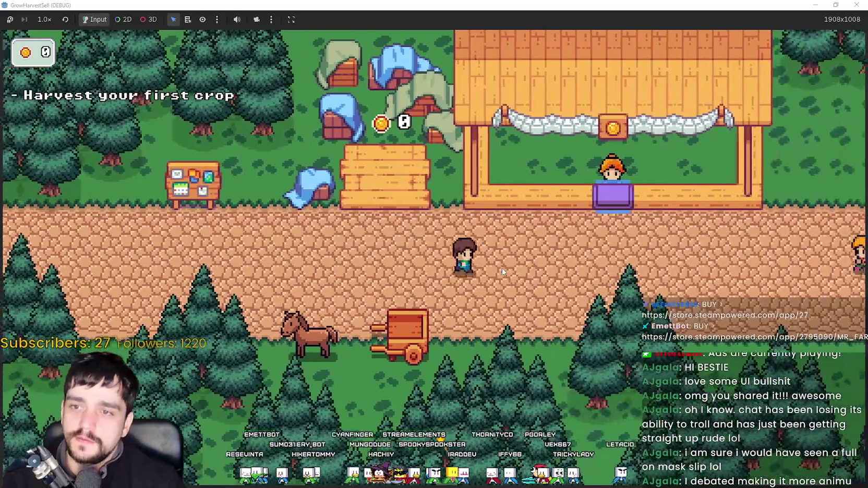
Bring the player down to the horse, open Select a Stage, and restore the smaller game window.
key(a)
key(w)
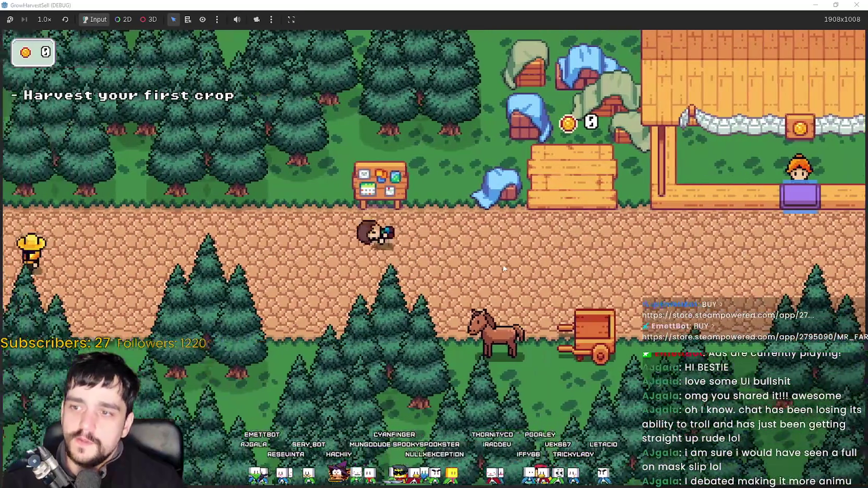
key(d)
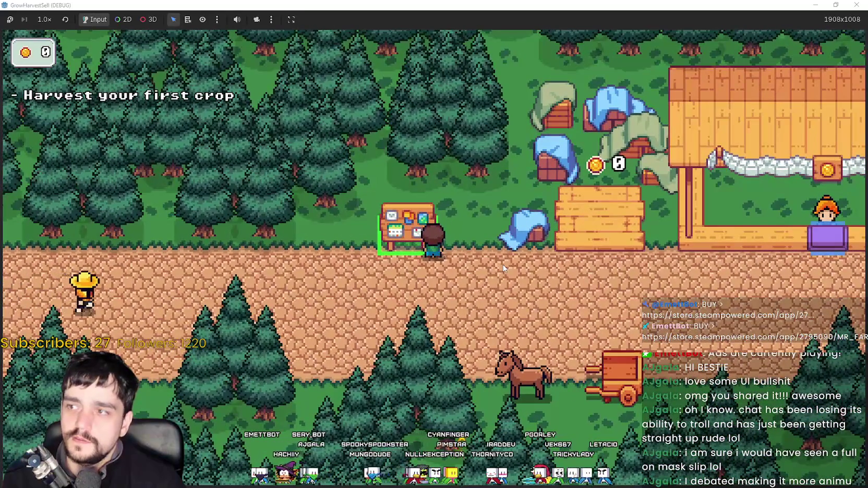
key(s)
key(d)
key(e)
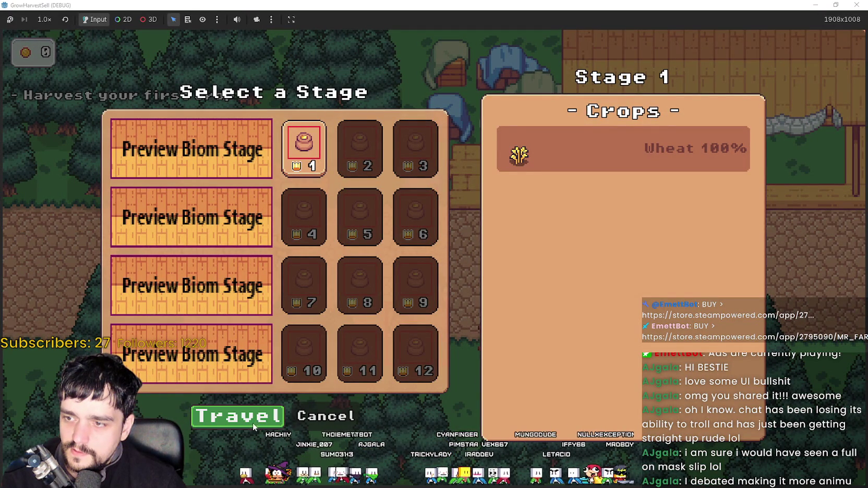
double_click(649, 4)
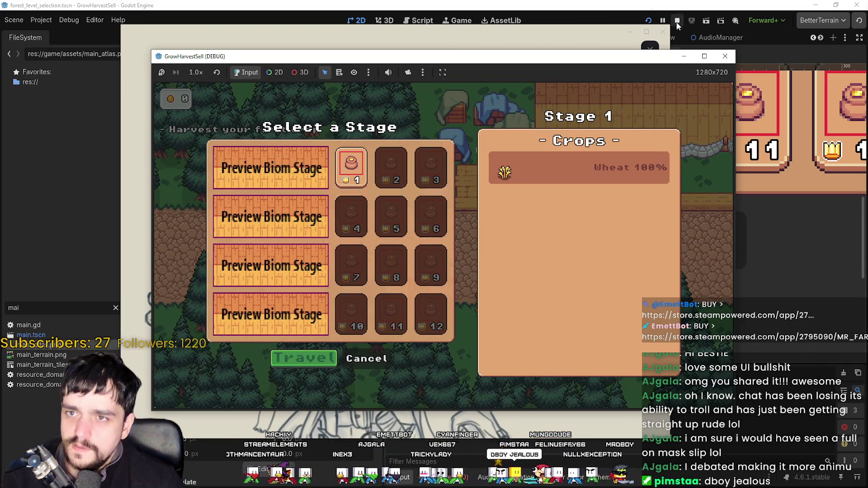
Stop the running game and dismiss the character sketch image viewer.
click(677, 21)
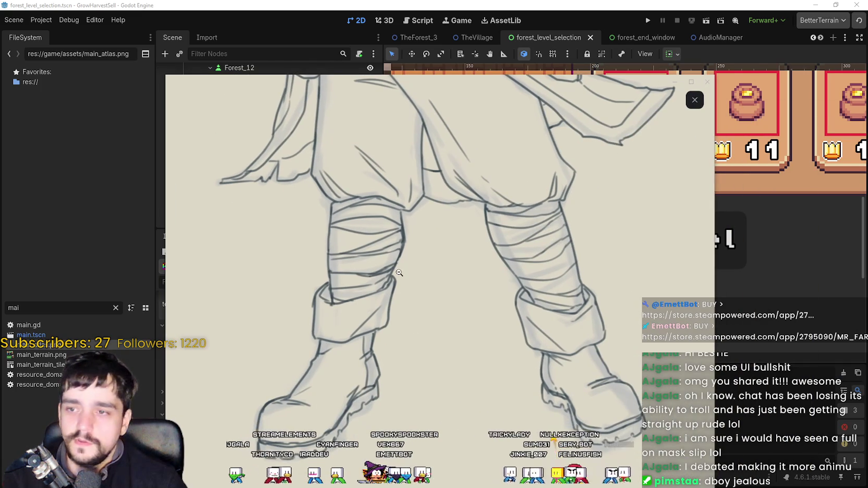
scroll(403, 256, up, 2)
scroll(404, 256, down, 2)
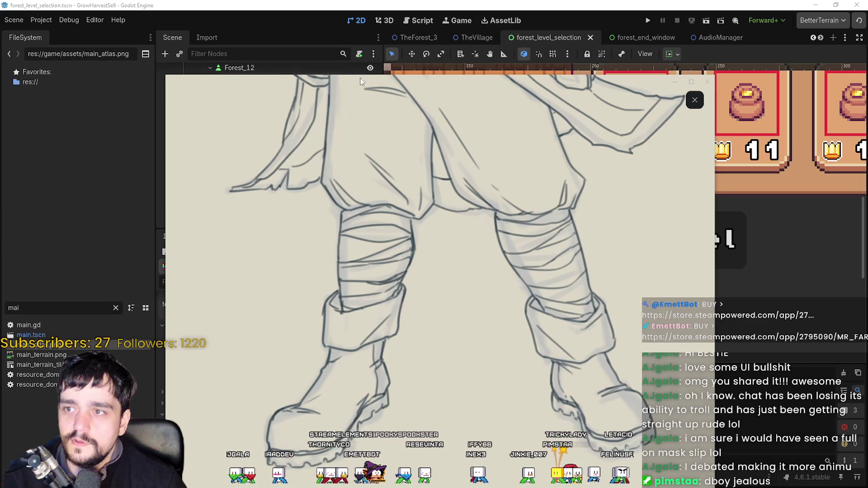
key(Escape)
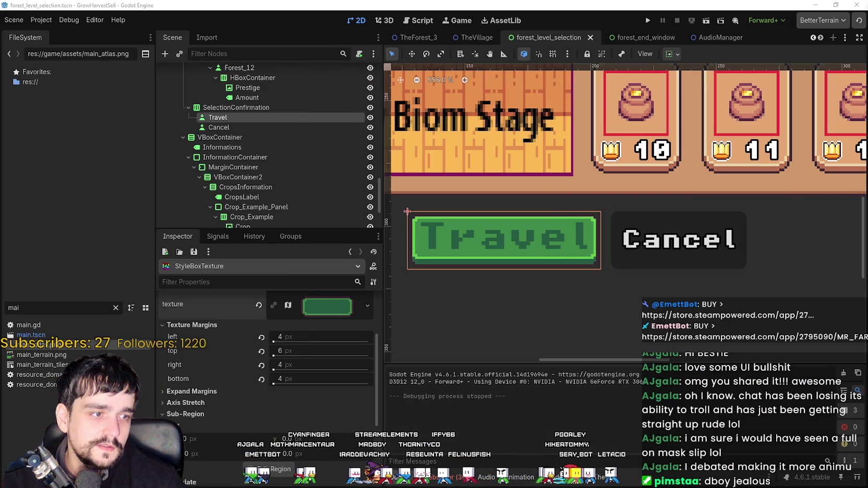
Expand the Travel button StyleBoxTexture's Expand Margins to review its values.
scroll(556, 234, down, 2)
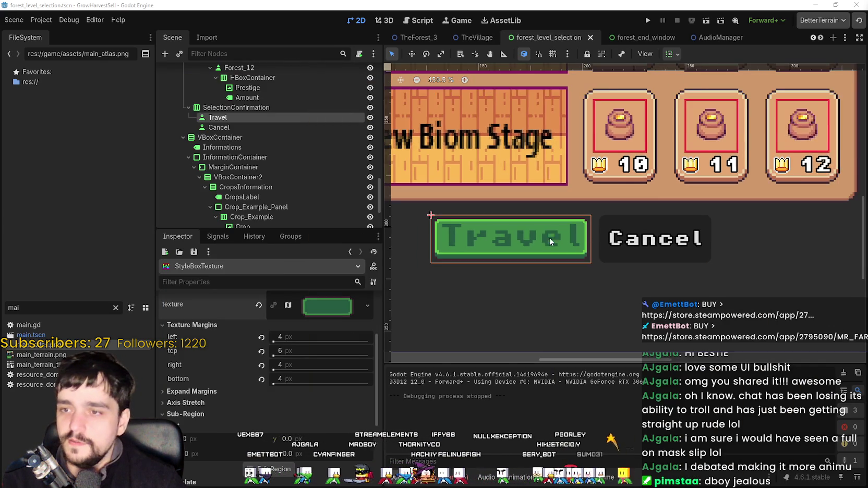
scroll(531, 205, up, 4)
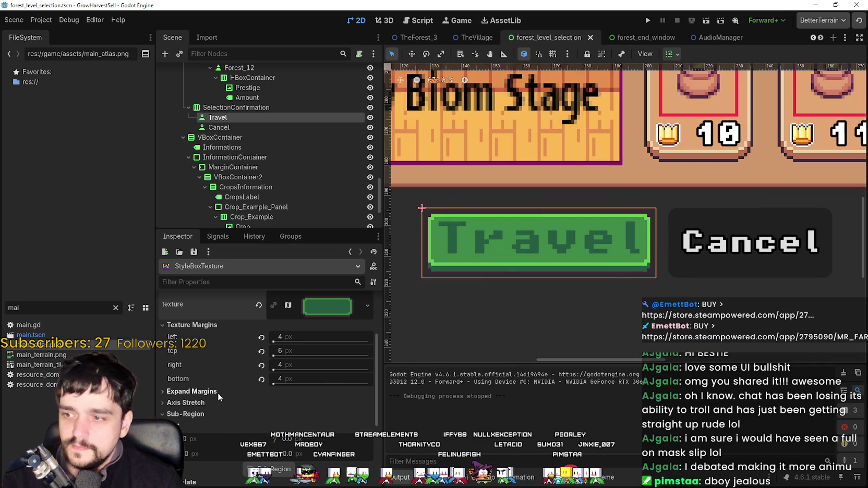
click(220, 392)
scroll(209, 389, down, 2)
scroll(220, 376, up, 2)
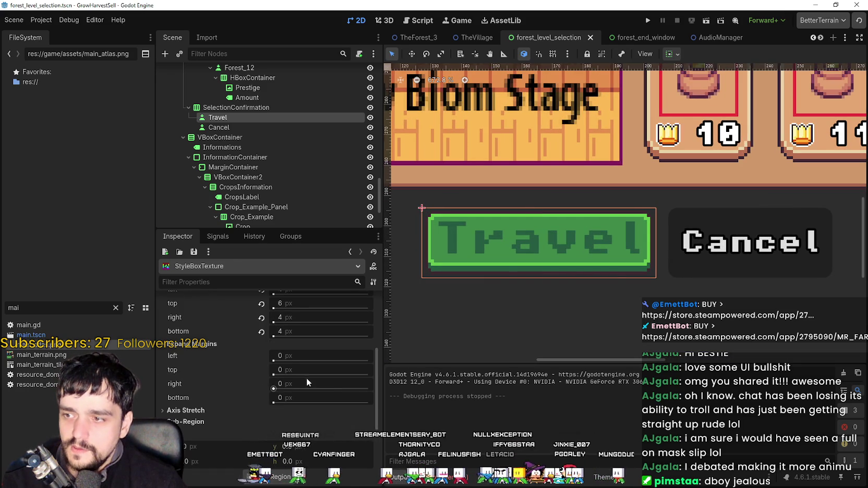
scroll(505, 182, up, 2)
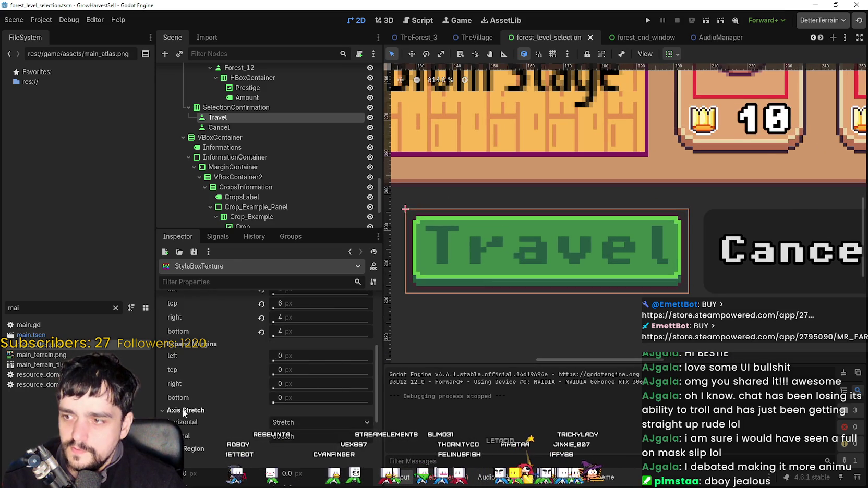
Review the style's Sub-Region settings, then open game_theme.tres at Stage_Travel_Button.
click(188, 421)
scroll(209, 396, down, 3)
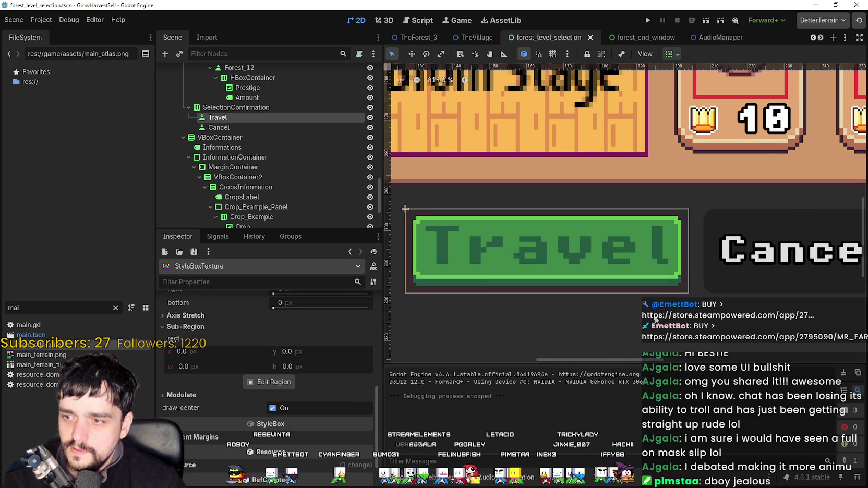
scroll(619, 311, down, 3)
scroll(619, 311, down, 2)
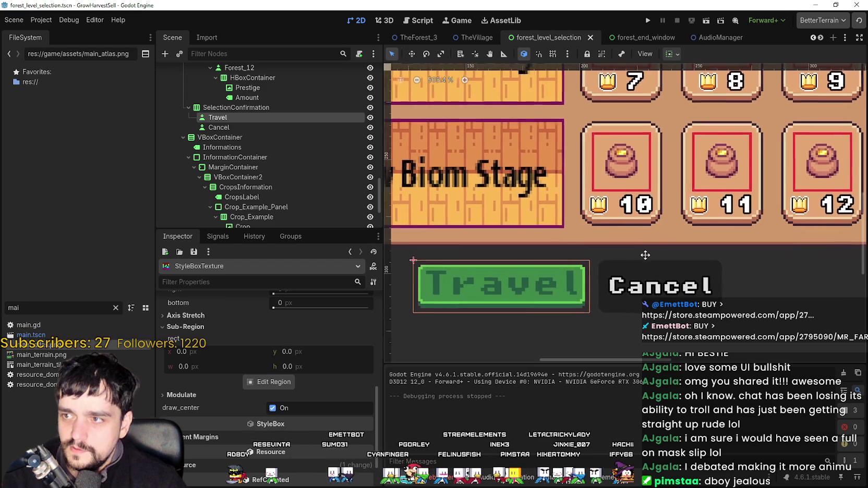
click(608, 482)
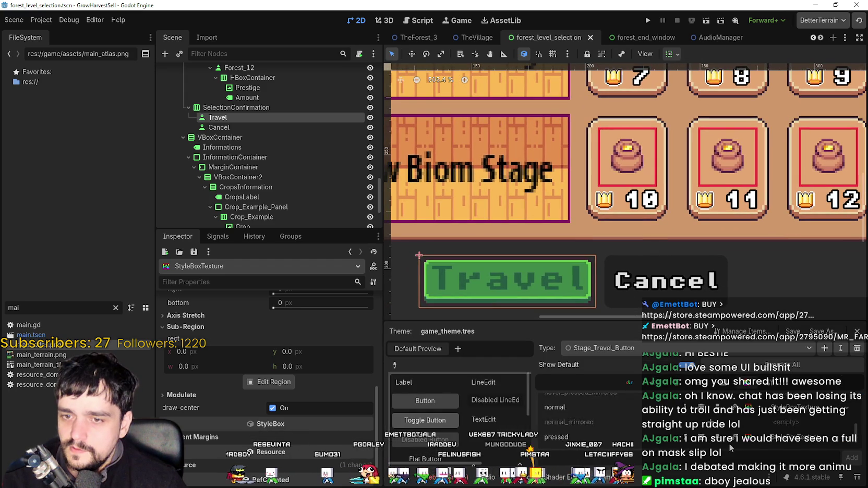
Switch Stage_Travel_Button from its constants to the Colors list and scroll to the font colours.
scroll(733, 432, up, 1)
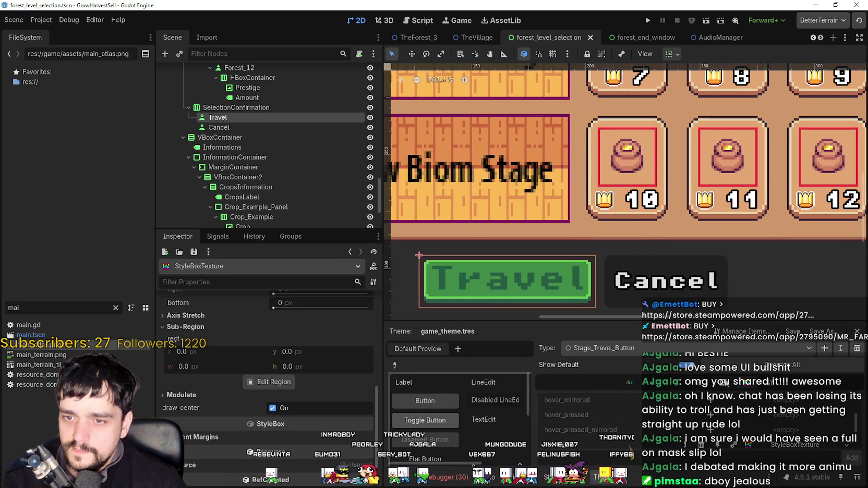
scroll(681, 386, up, 3)
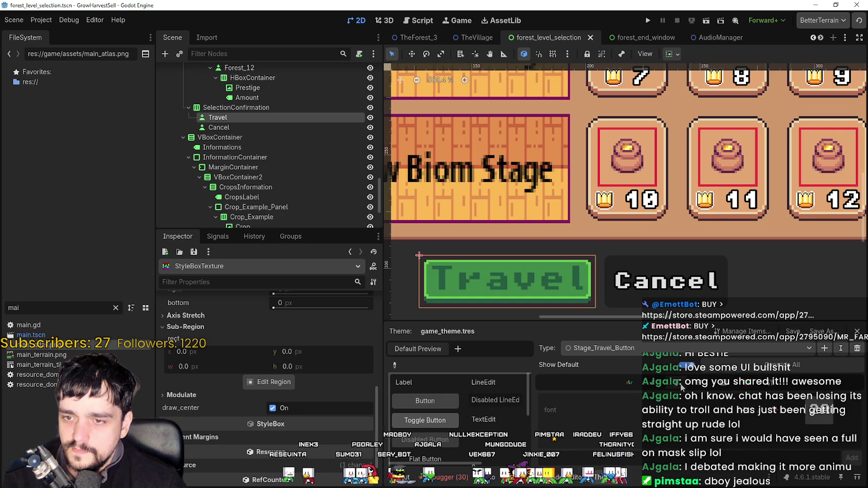
scroll(658, 389, up, 3)
scroll(701, 434, up, 1)
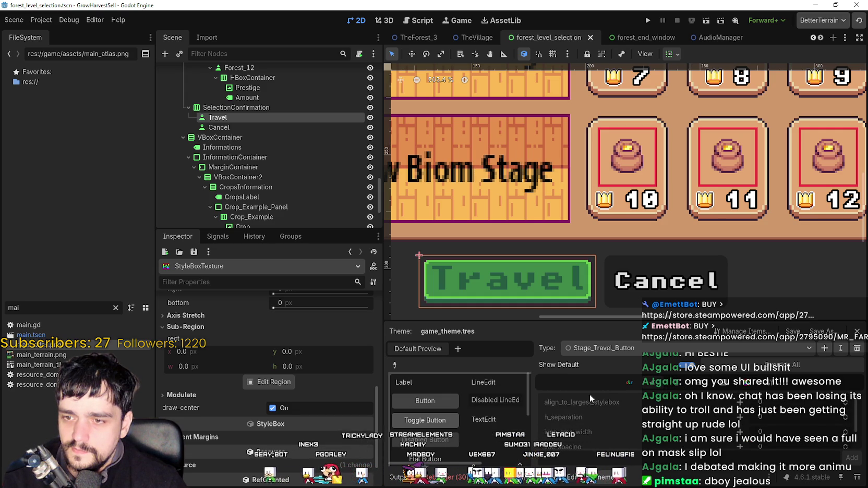
scroll(626, 419, down, 1)
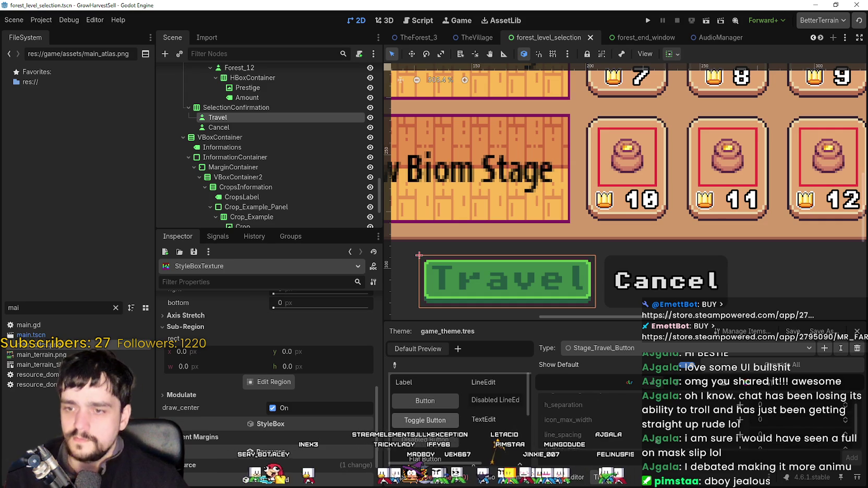
scroll(657, 427, down, 1)
click(644, 386)
scroll(653, 432, down, 1)
scroll(654, 433, down, 3)
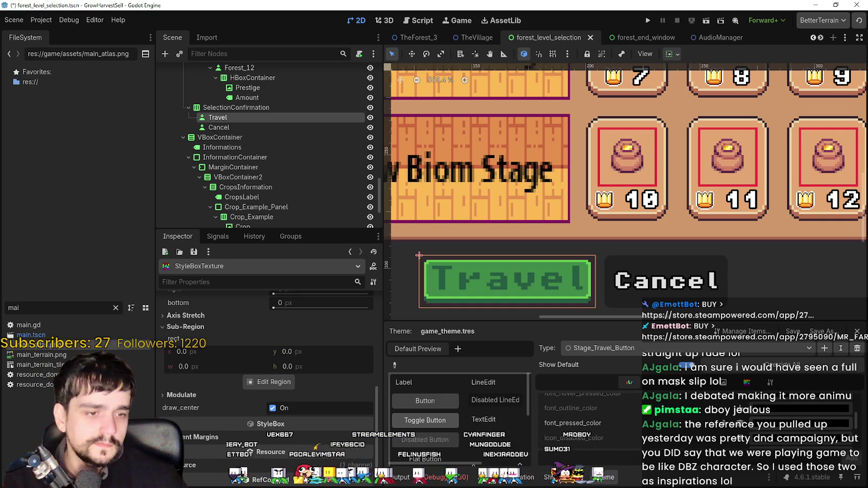
key(alt+Tab)
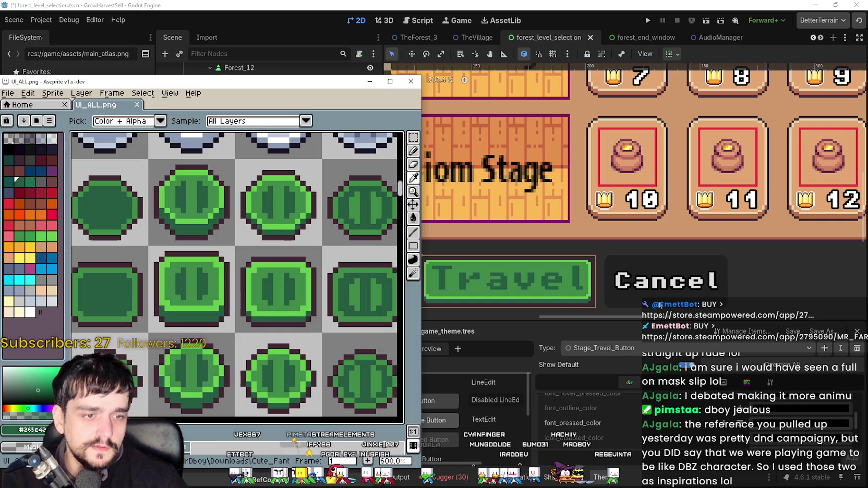
Pan UI_ALL.png to the green button sprites and check the sampled green 3e8948 (RGB 62, 137, 72).
drag(349, 288, 276, 245)
mouse_move(261, 187)
mouse_down()
mouse_move(355, 247)
mouse_move(248, 240)
mouse_move(254, 254)
mouse_move(297, 272)
mouse_up()
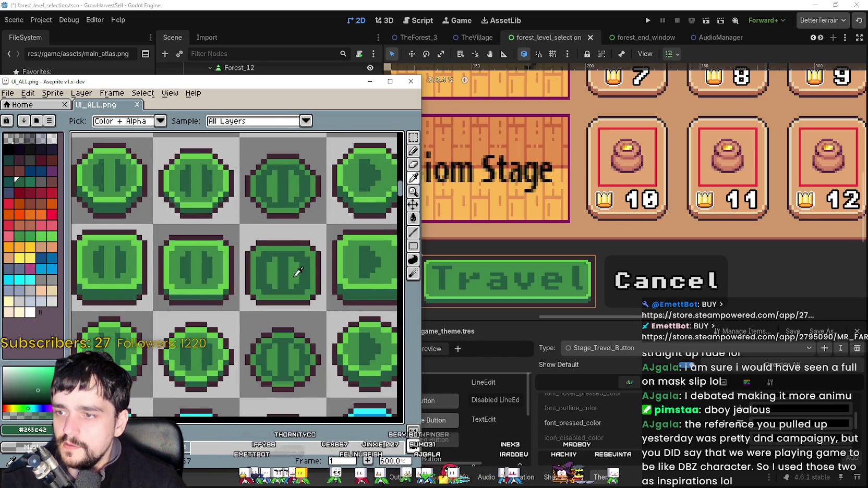
scroll(297, 272, up, 1)
click(23, 432)
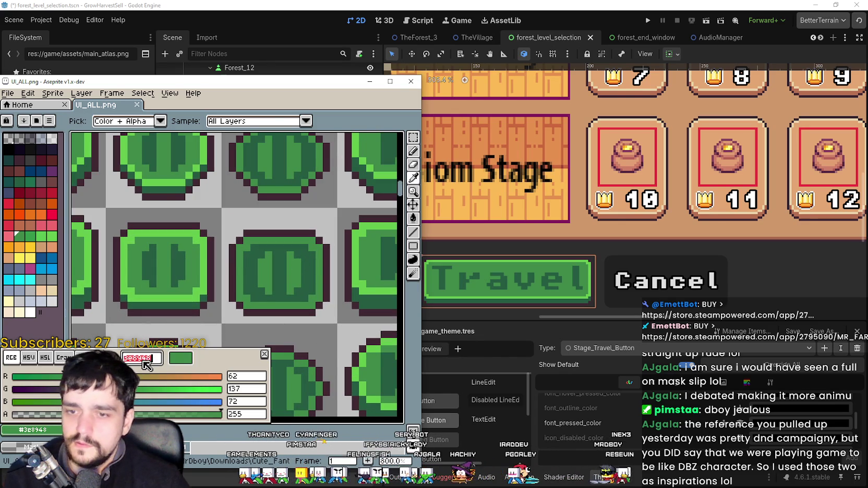
click(800, 427)
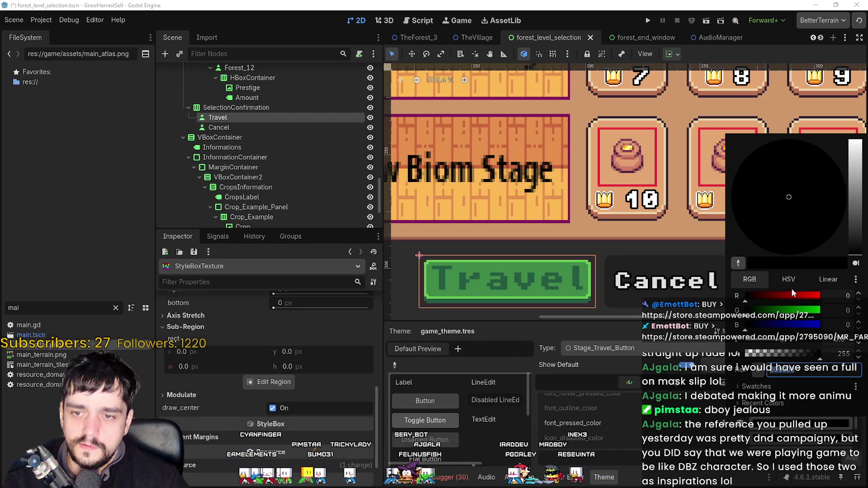
Close Godot's colour picker unchanged and scroll through the Stage_Travel_Button font colours.
key(Escape)
scroll(766, 415, up, 1)
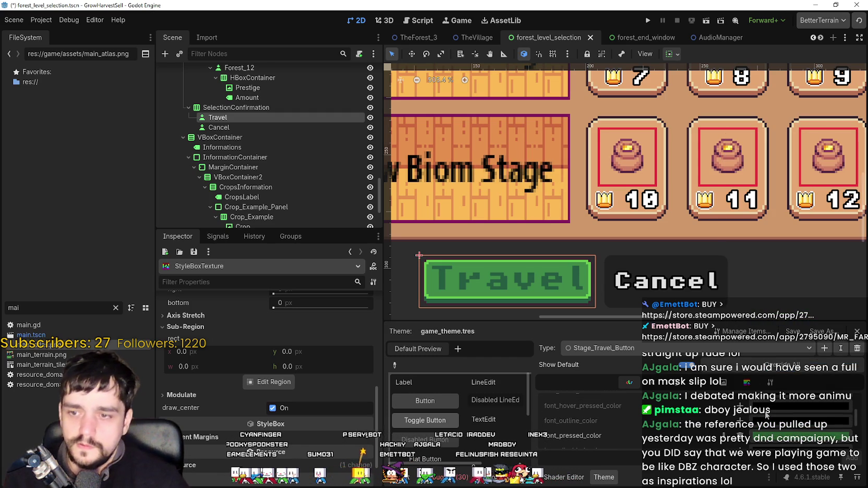
scroll(762, 430, up, 3)
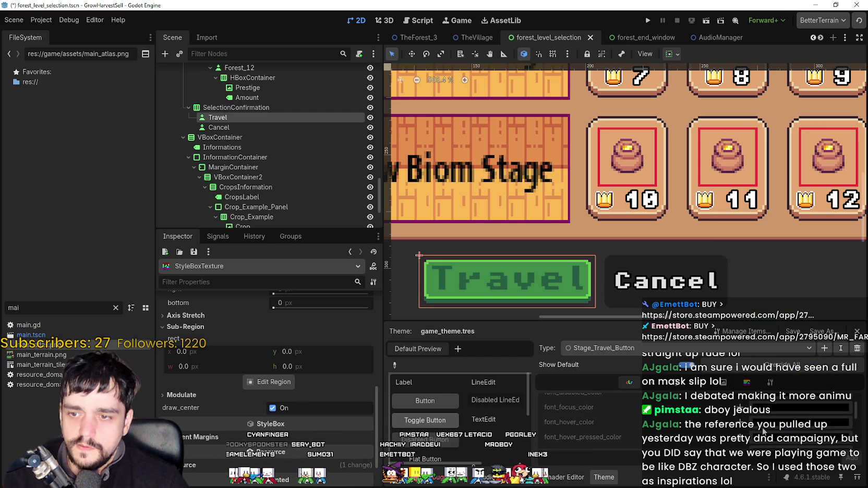
scroll(762, 430, down, 3)
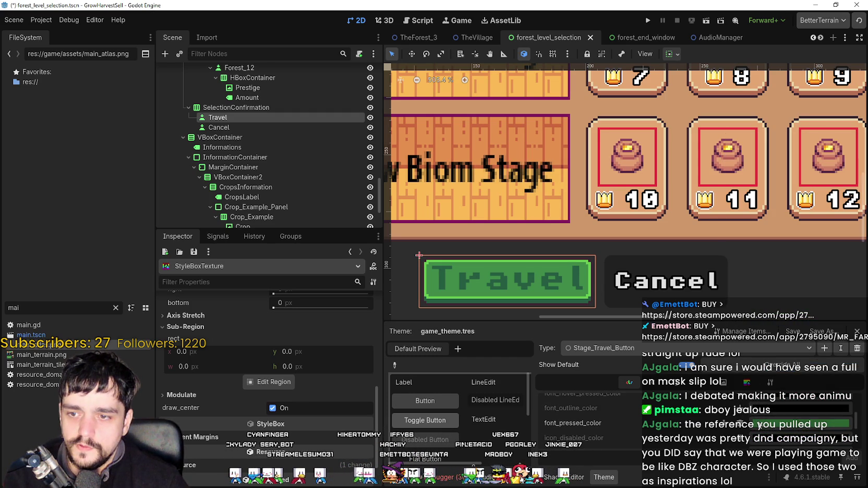
scroll(752, 424, up, 3)
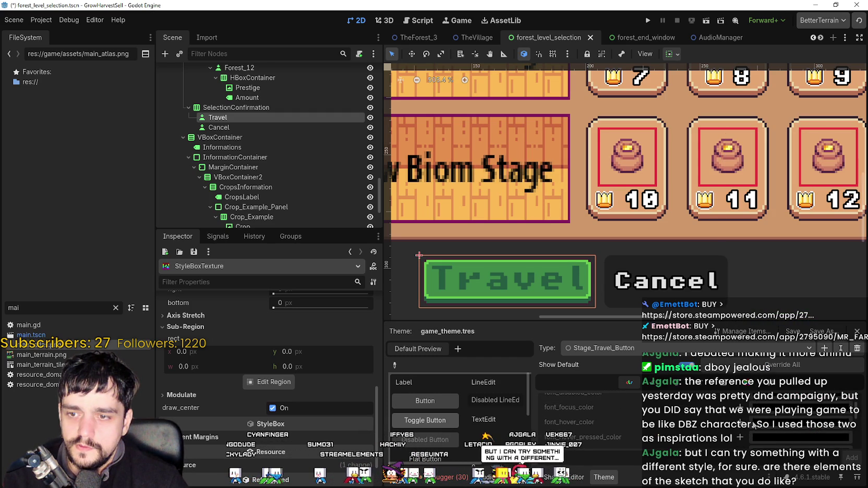
scroll(753, 424, down, 1)
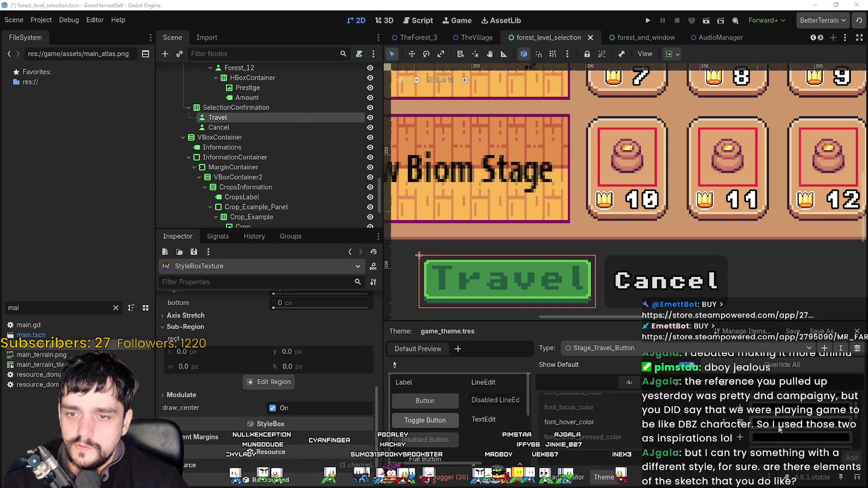
Read the dark green hex 265c42 from Aseprite's sampled colour and return to Godot's picker.
key(alt+Tab)
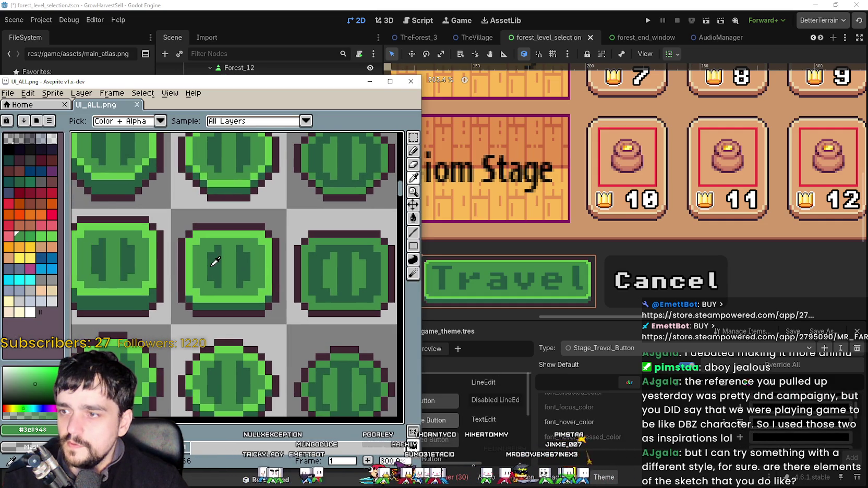
scroll(219, 267, left, 2)
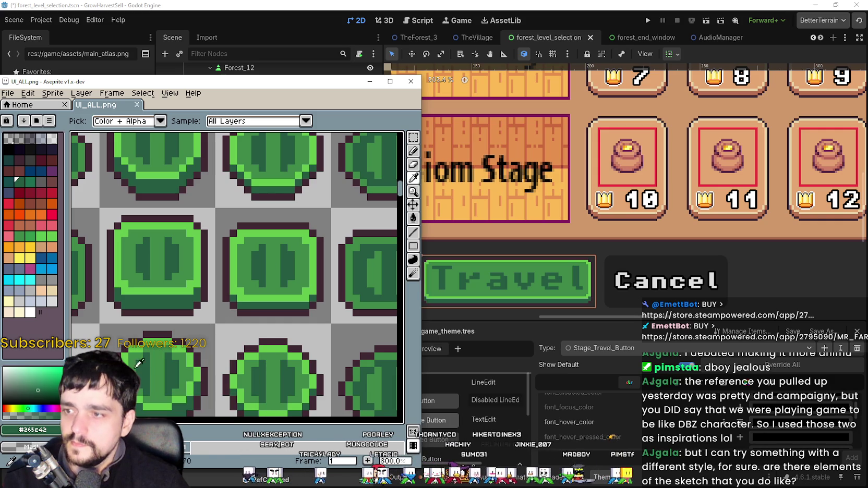
click(32, 433)
key(Escape)
key(alt+Tab)
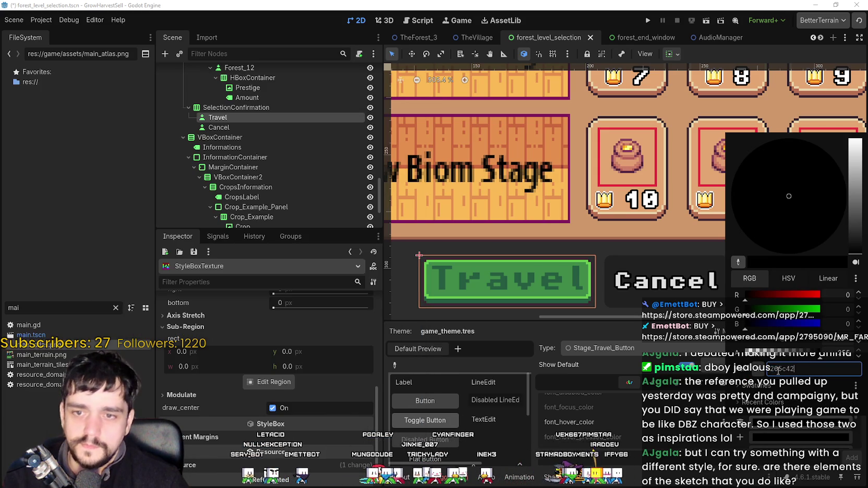
Apply the 265c42 font colour, save forest_level_selection.tscn, and run the project.
key(Return)
key(ctrl+s)
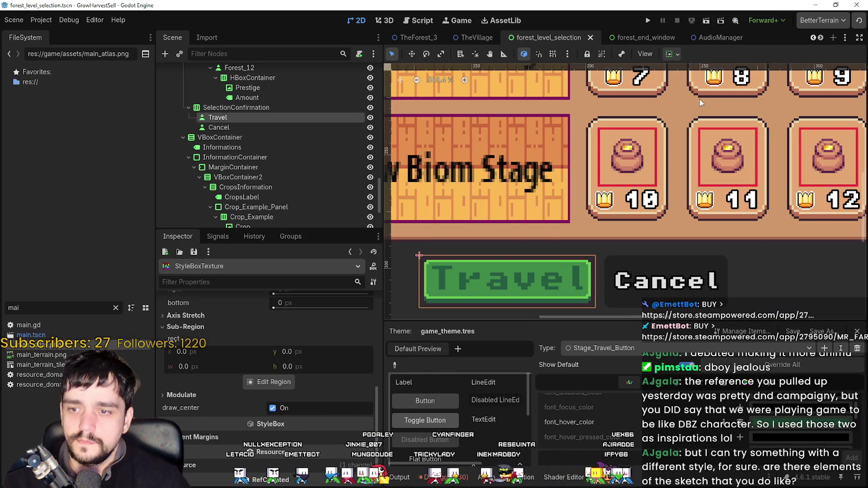
click(643, 19)
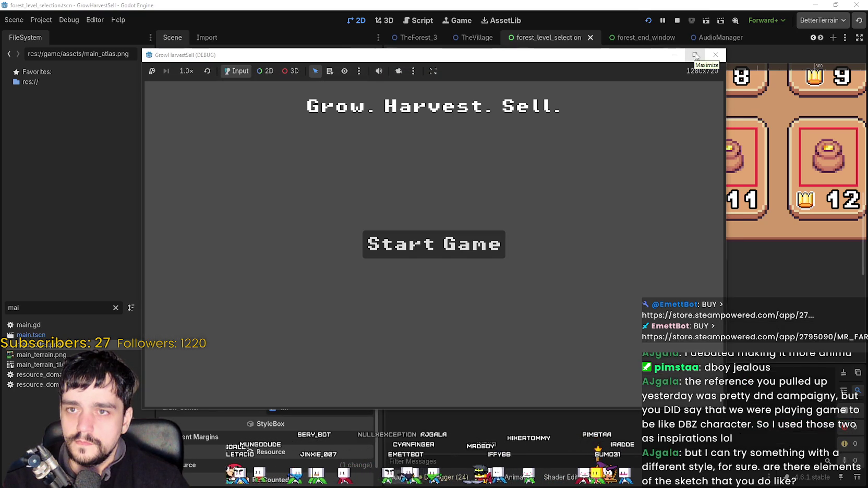
Start the game in a maximized window and briefly check the Prestige skill board.
click(694, 55)
key(Return)
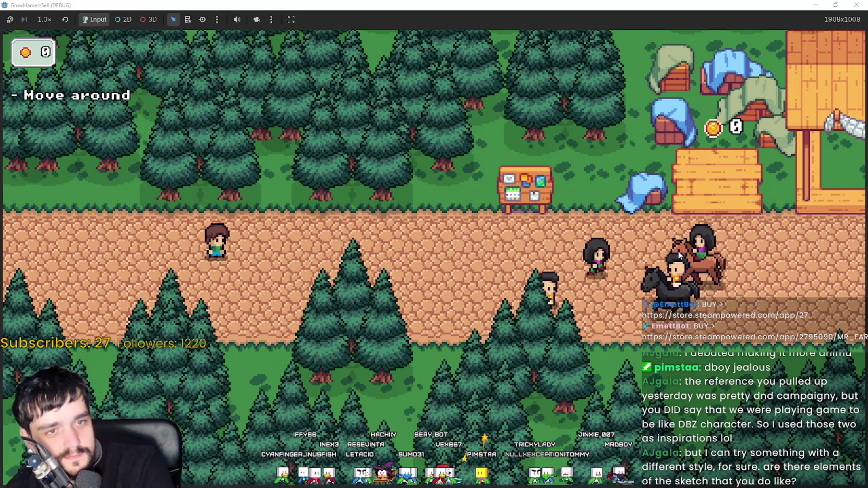
key(d)
key(d)
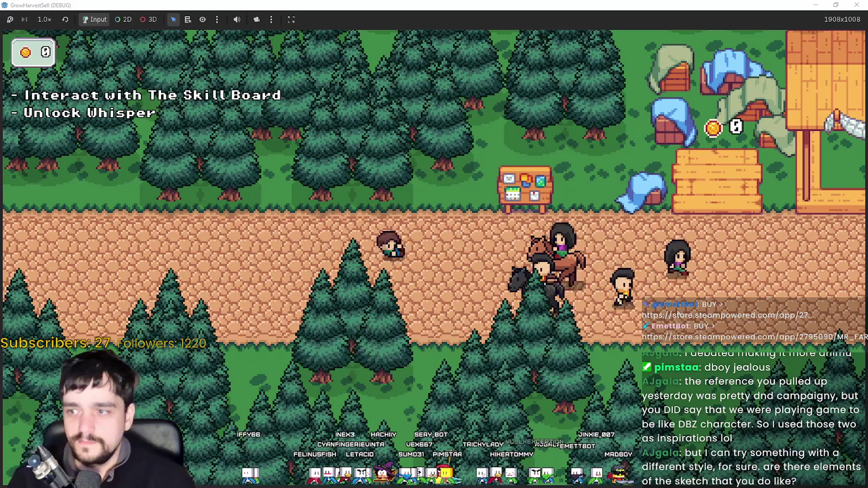
key(w)
key(e)
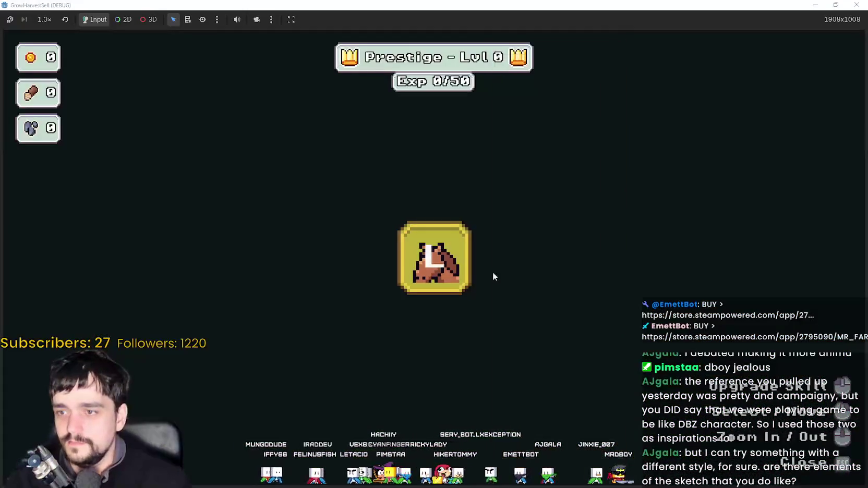
key(Escape)
Open Select a Stage at the horse to inspect the green Travel button, then stop the game with F8.
key(d)
key(s)
key(e)
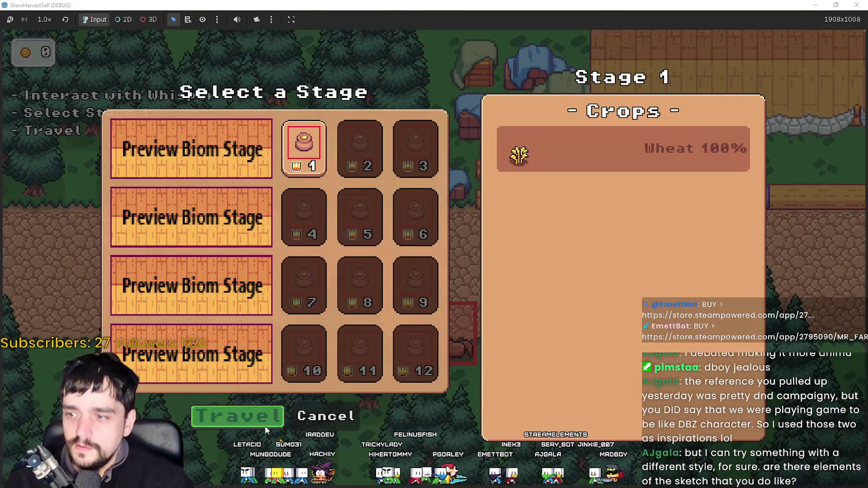
drag(615, 5, 616, 19)
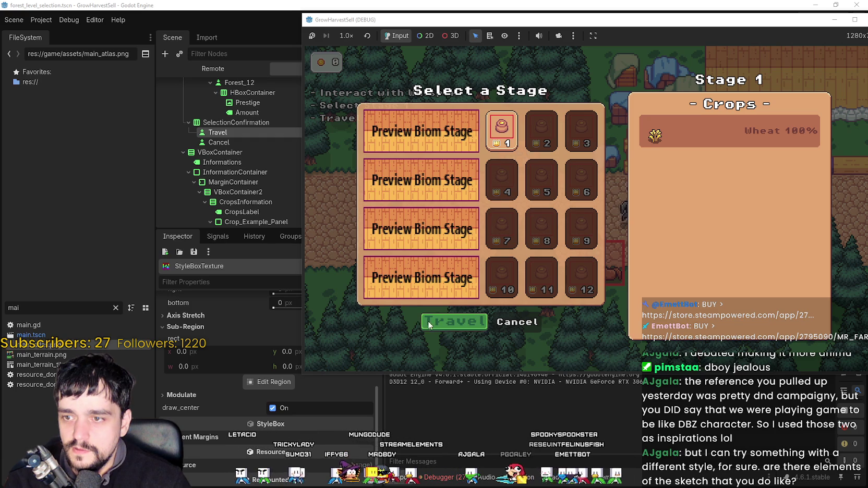
click(854, 20)
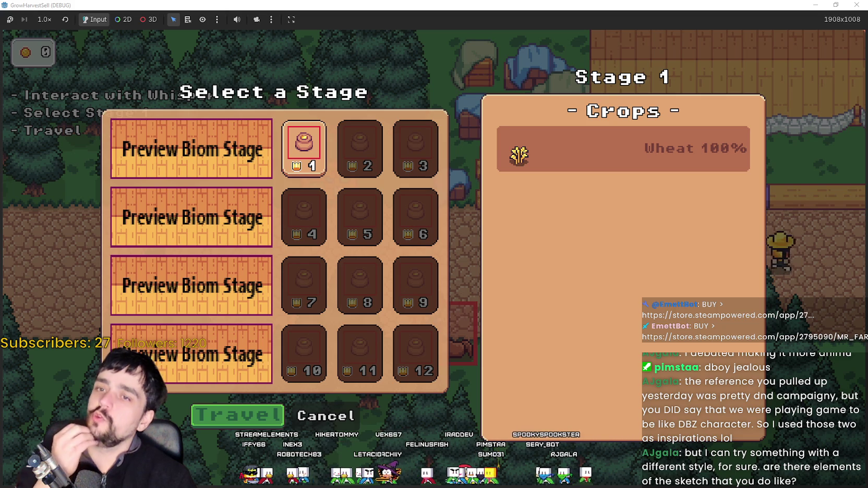
key(super+Down)
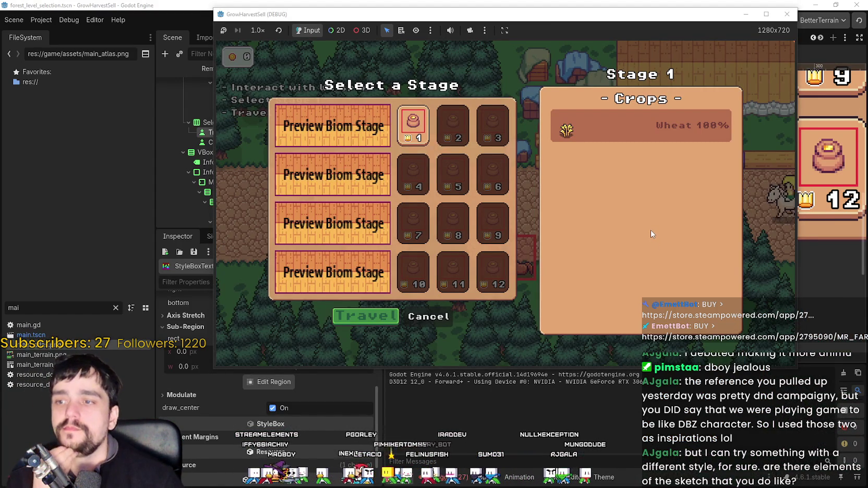
key(F8)
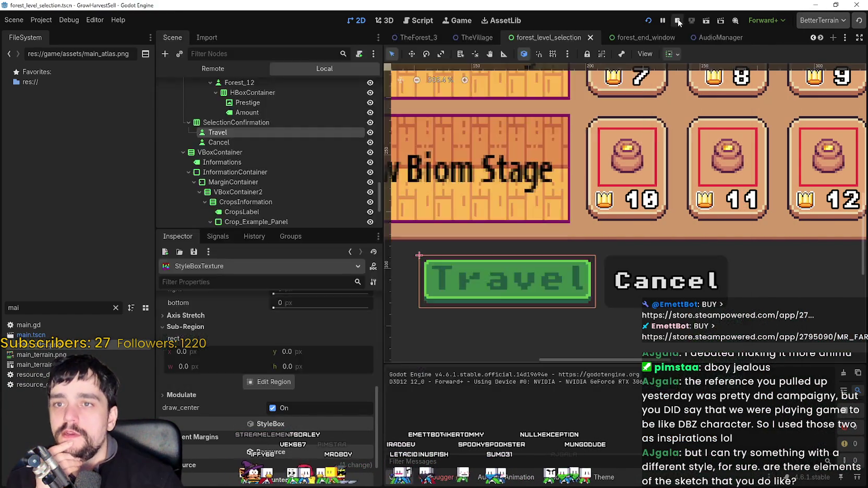
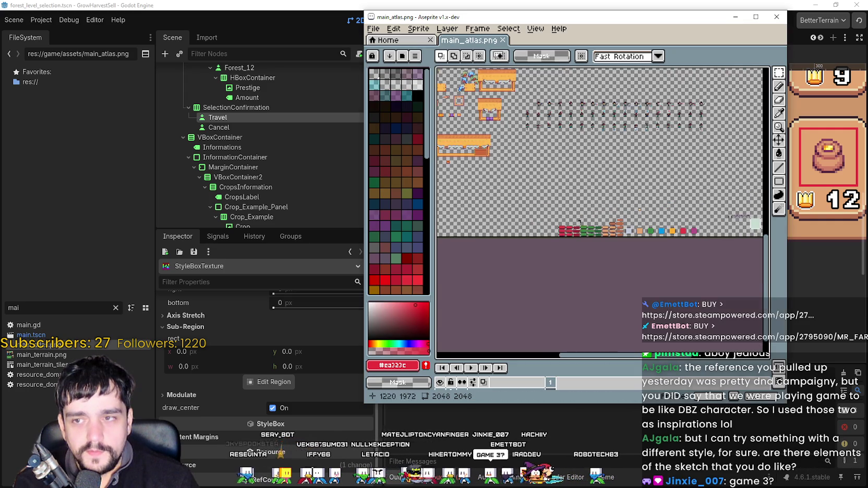
Zoom into main_atlas.png and marquee-select the 16x16 tile holding the player sprite.
scroll(565, 154, up, 5)
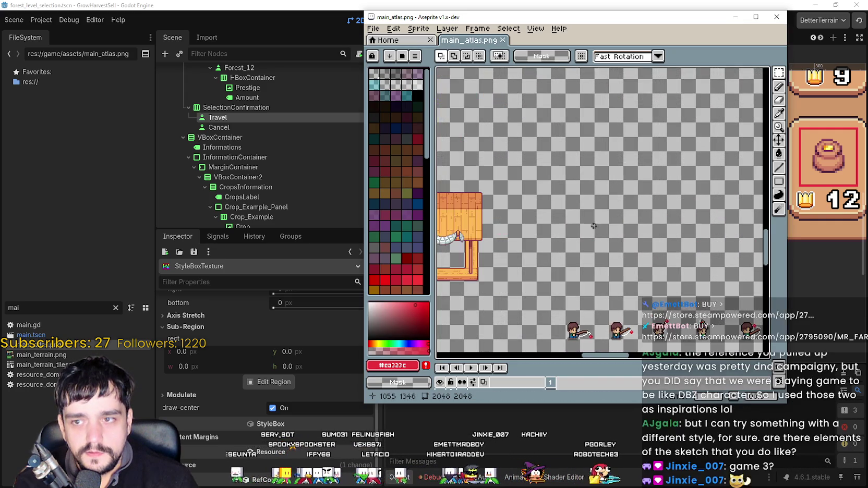
scroll(559, 287, down, 5)
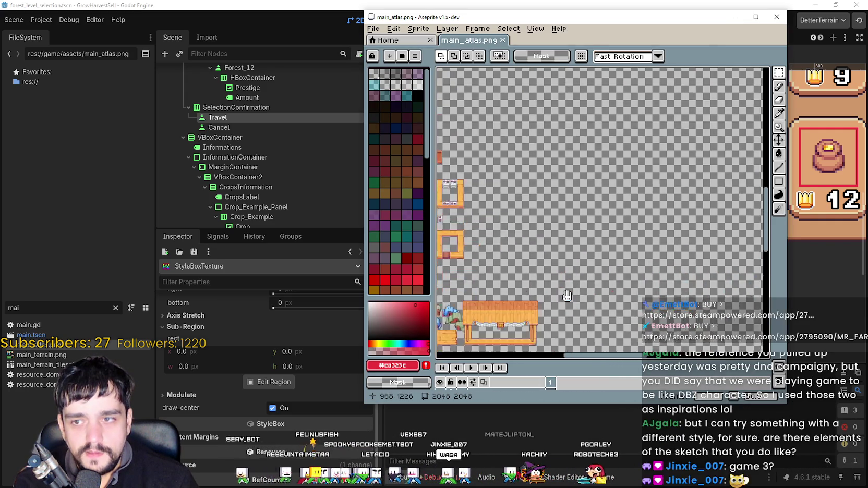
scroll(566, 269, left, 5)
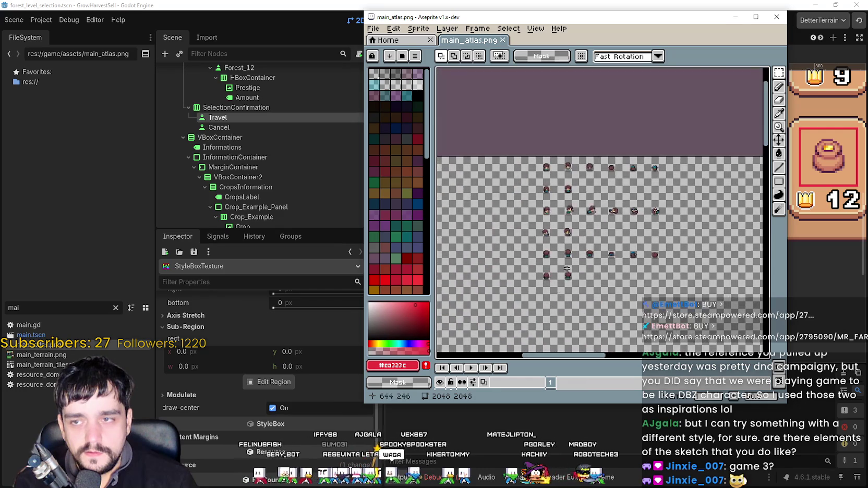
scroll(560, 199, up, 5)
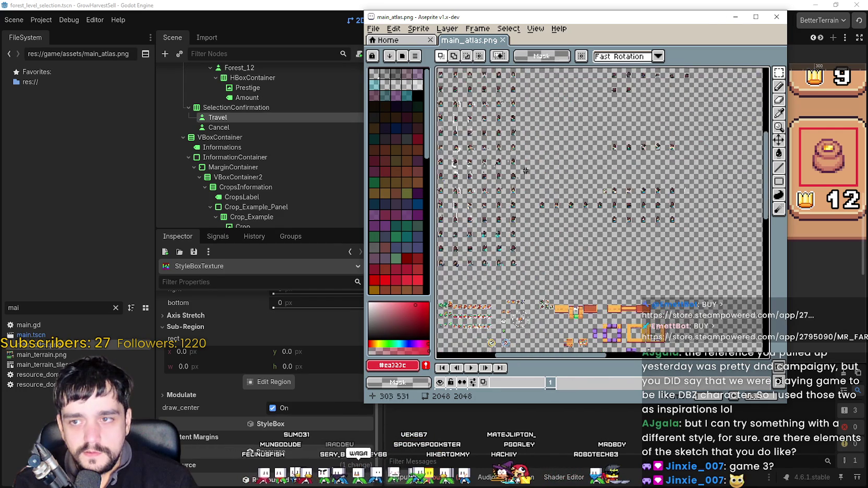
scroll(562, 241, down, 5)
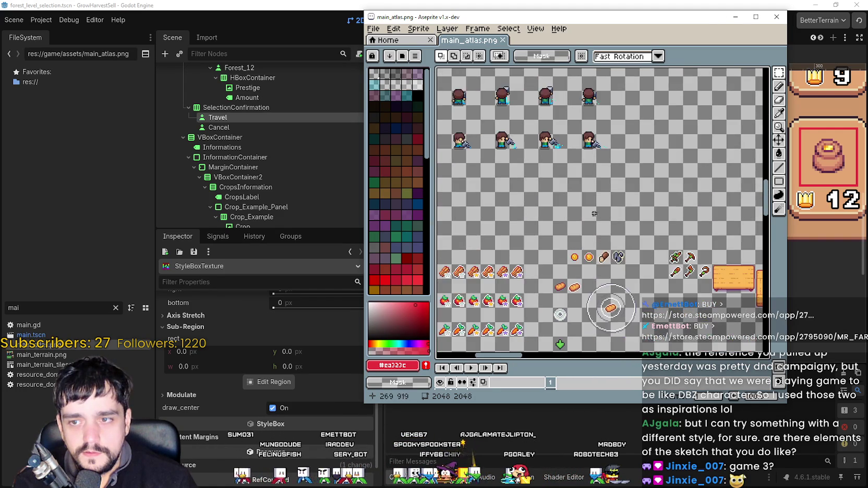
scroll(539, 163, up, 2)
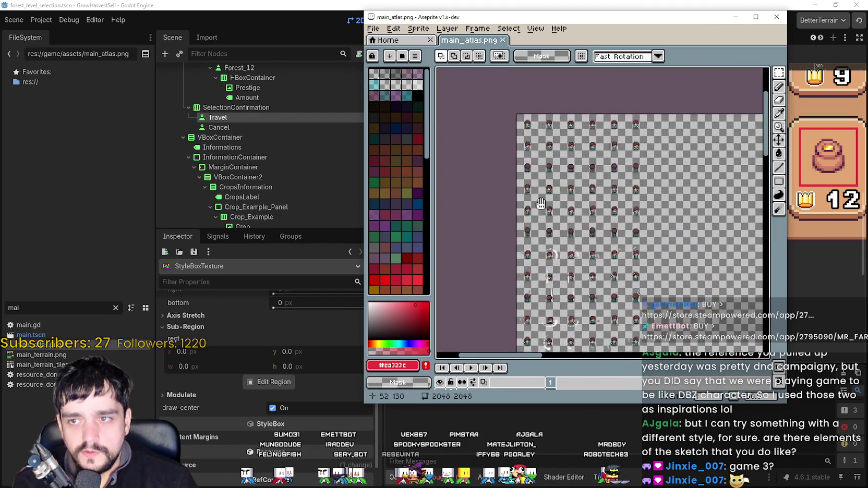
drag(503, 274, 495, 272)
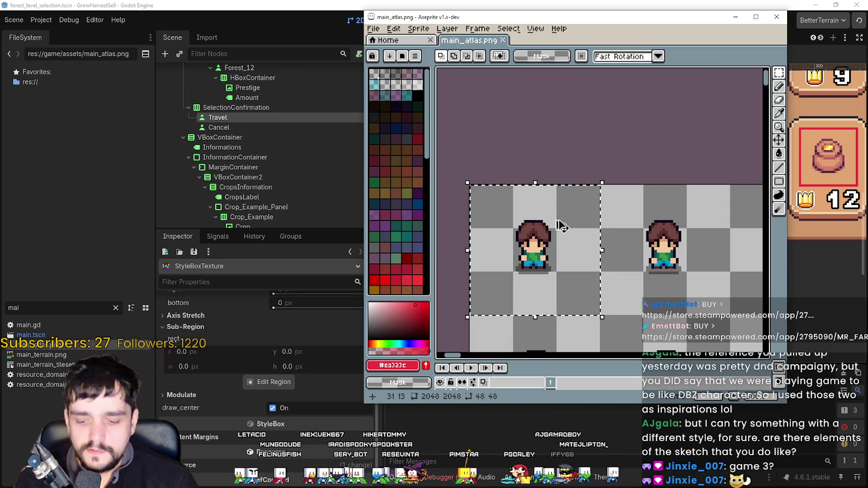
Nudge the player sprite left within its tile, then go back to the browser.
scroll(561, 225, down, 5)
scroll(539, 209, up, 5)
scroll(538, 209, up, 3)
drag(647, 193, 589, 196)
scroll(591, 240, up, 4)
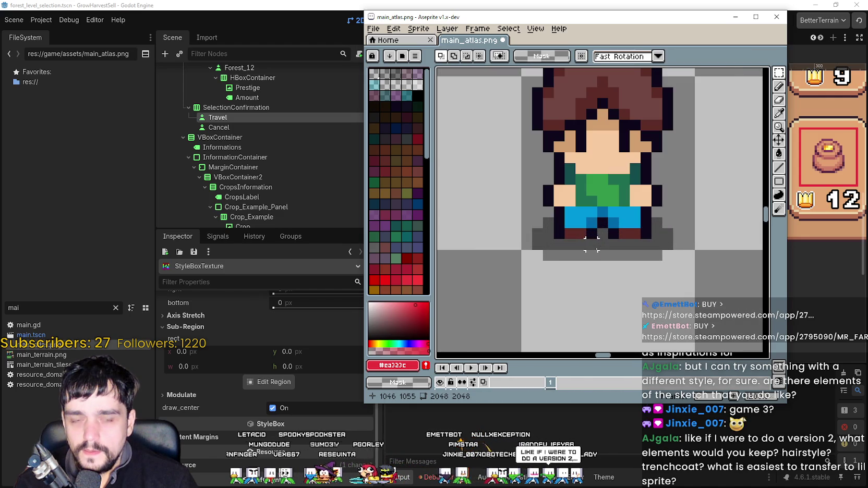
scroll(596, 249, down, 2)
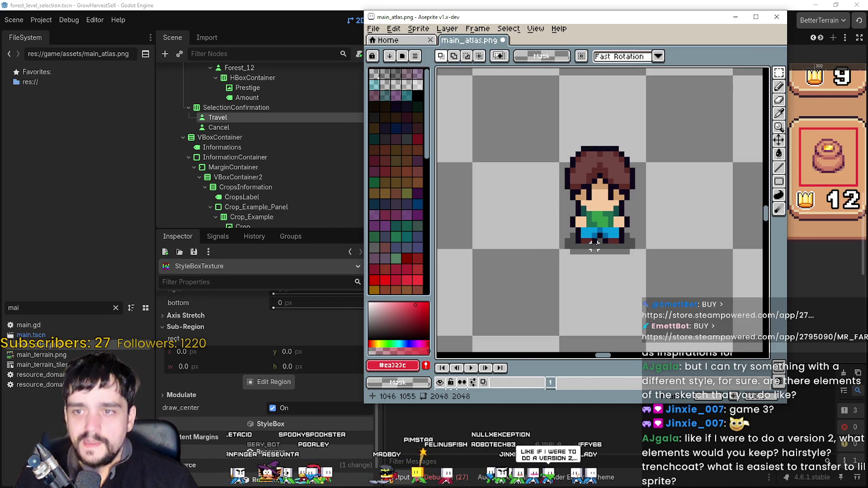
scroll(605, 219, down, 1)
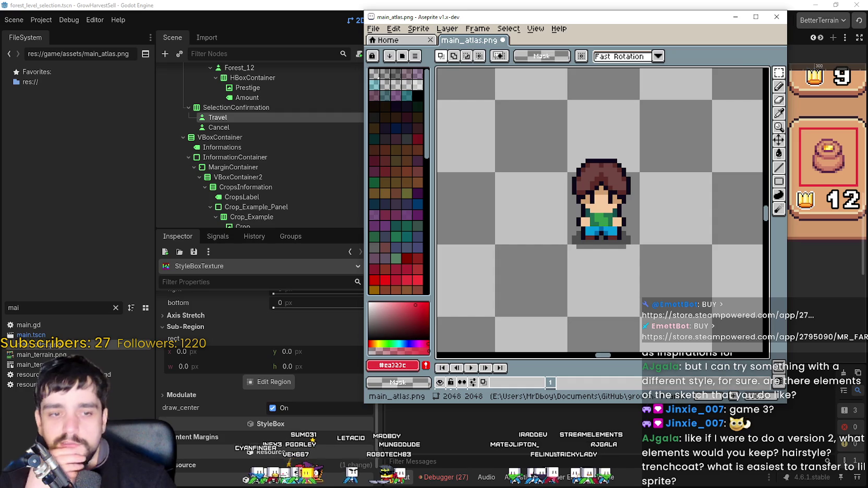
key(alt+Tab)
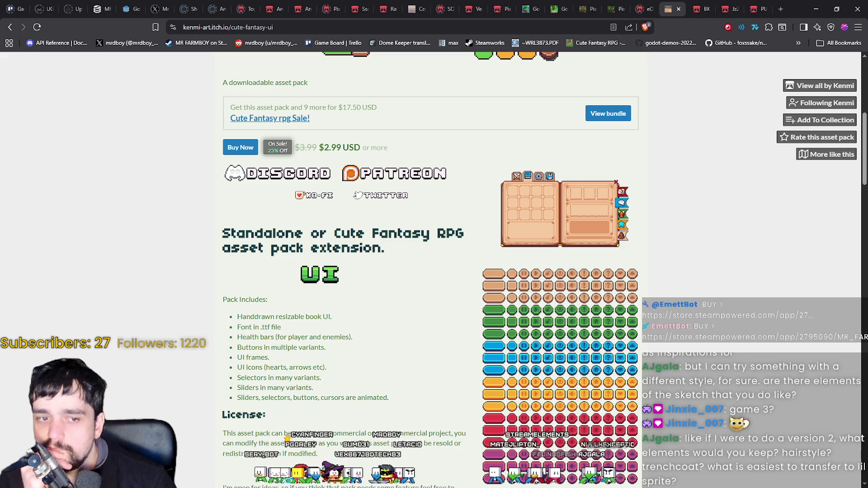
Scroll to the Player Generator tool section and follow the 'Cute Fantasy RPG – Player Sprite Creator Tool' link.
scroll(655, 159, up, 5)
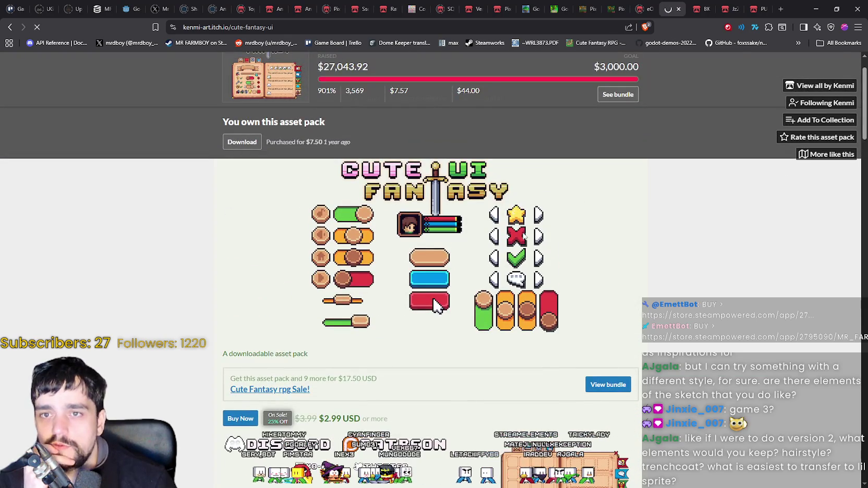
scroll(292, 291, down, 3)
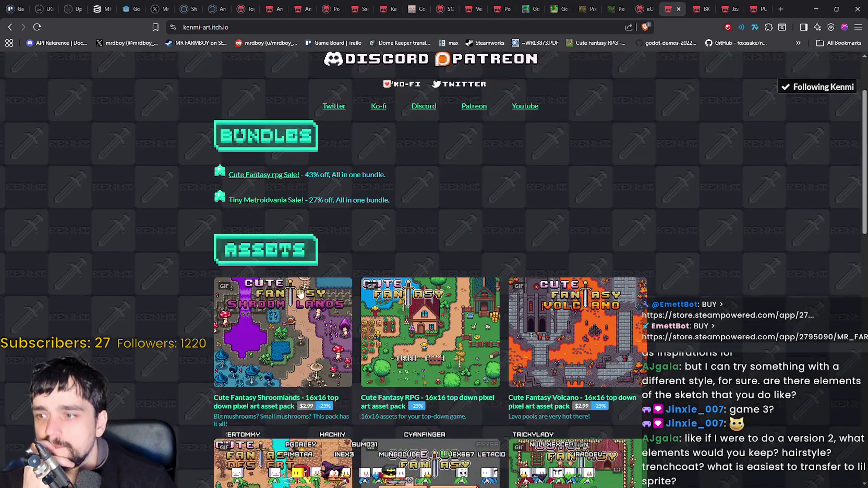
scroll(292, 291, down, 5)
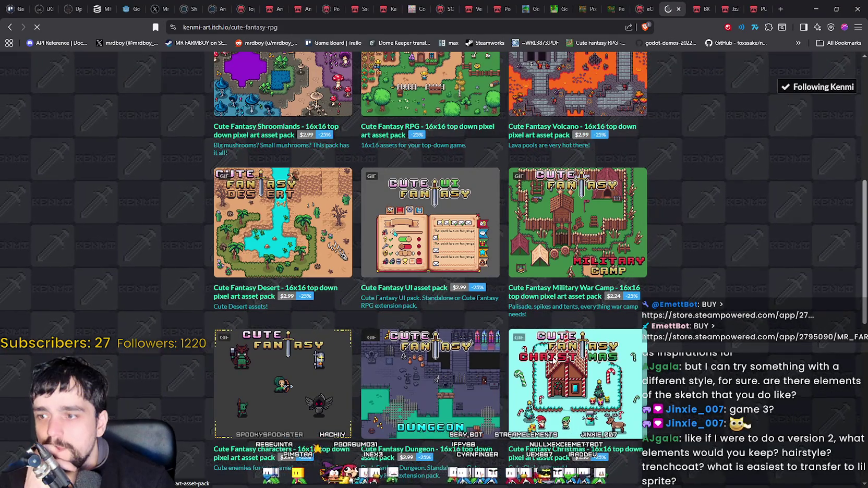
scroll(259, 269, down, 10)
scroll(259, 268, down, 20)
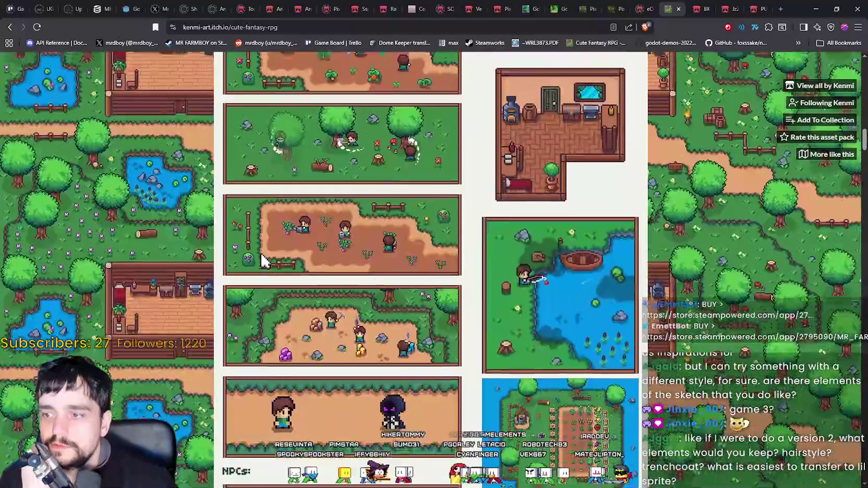
scroll(264, 259, down, 12)
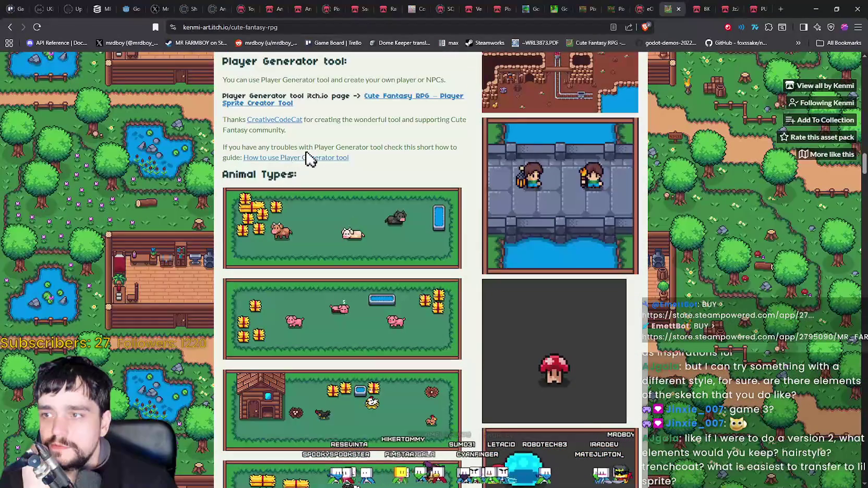
click(383, 99)
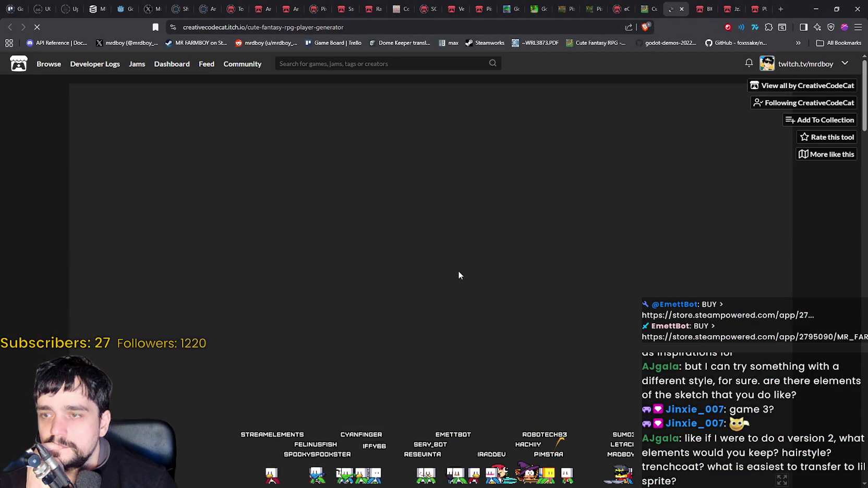
Pick the Player folder and allow its 142 files to upload into the sprite creator.
scroll(787, 279, down, 5)
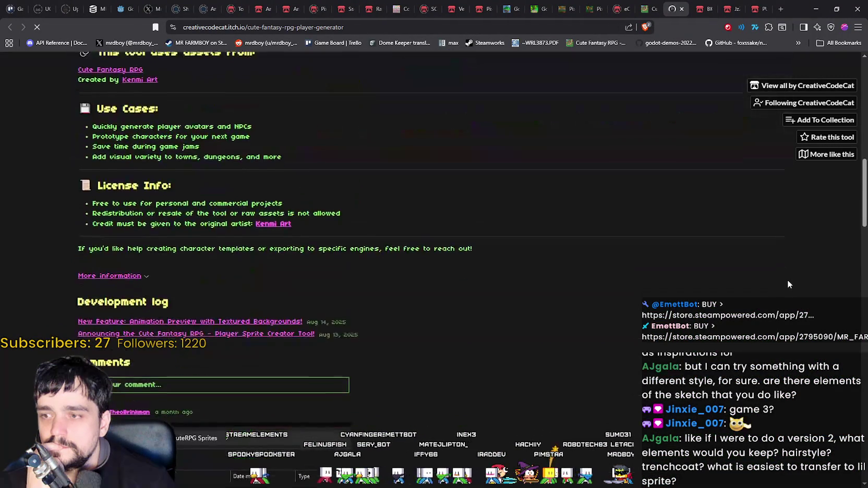
scroll(787, 279, up, 5)
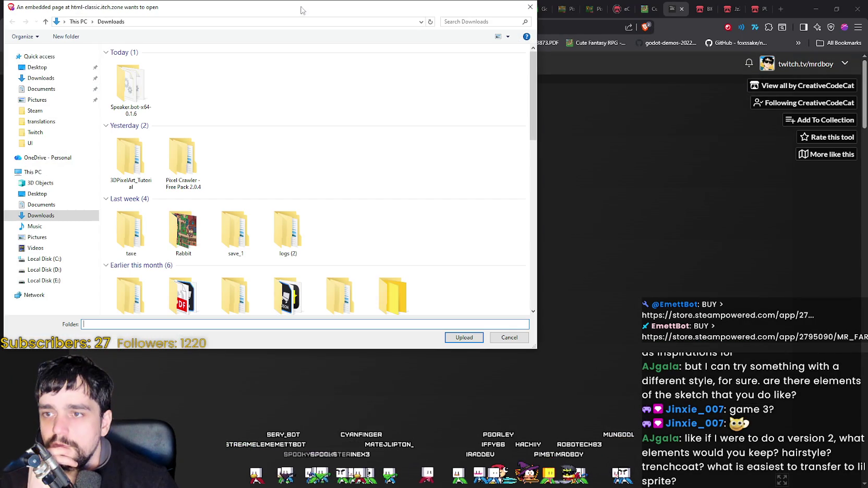
key(Escape)
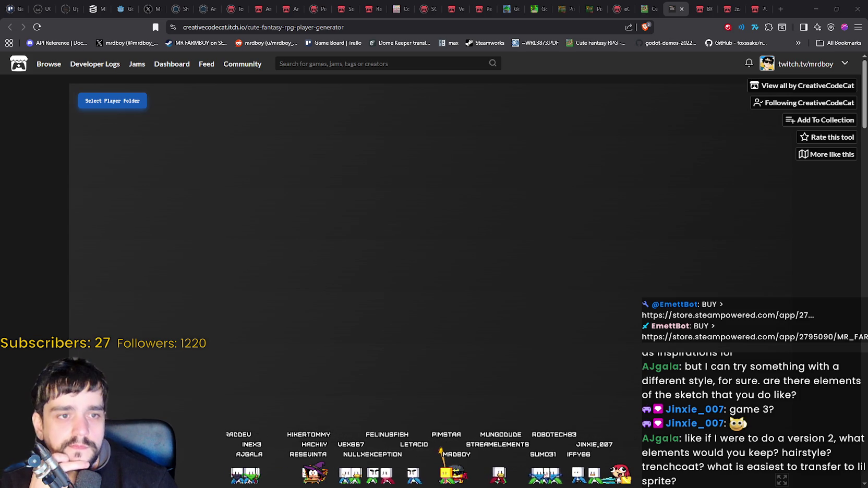
click(607, 184)
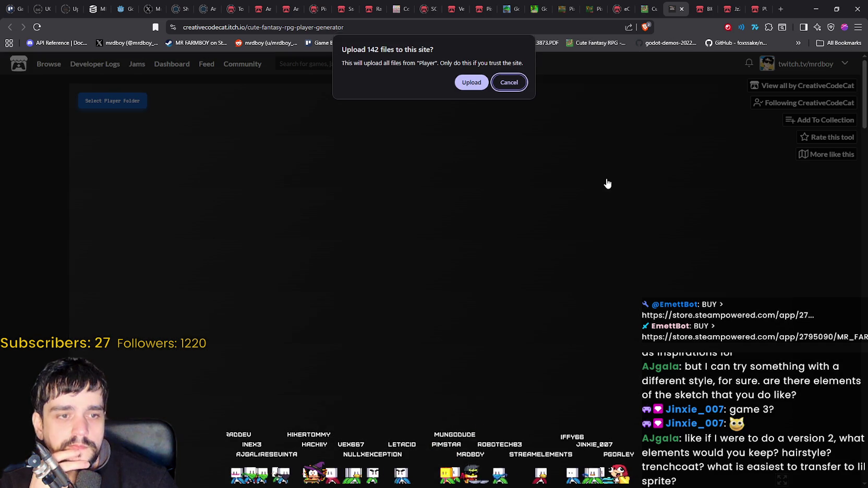
click(471, 82)
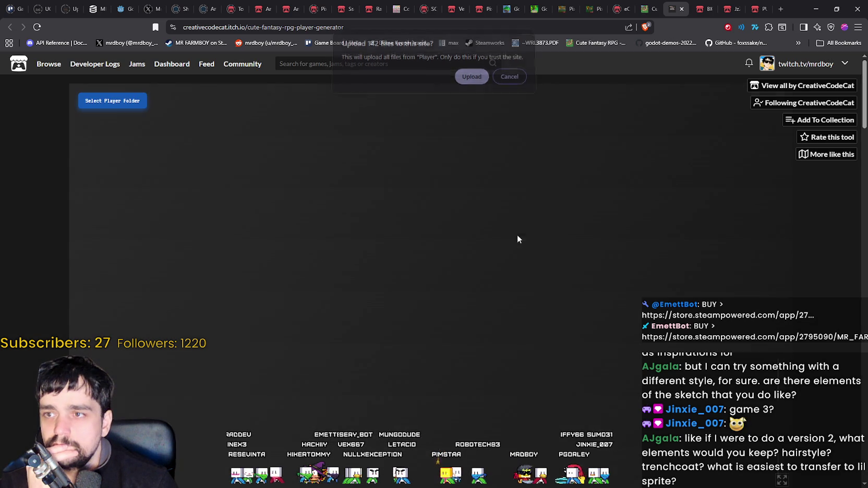
scroll(340, 391, down, 1)
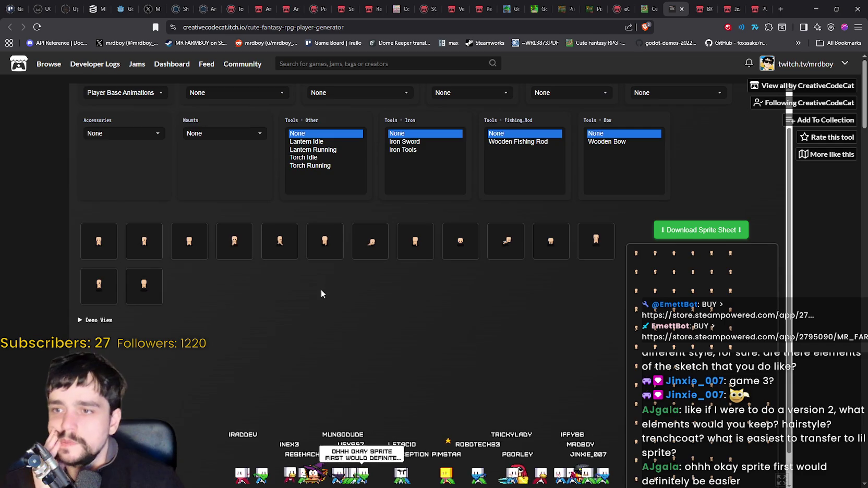
scroll(323, 299, up, 1)
click(203, 110)
click(203, 109)
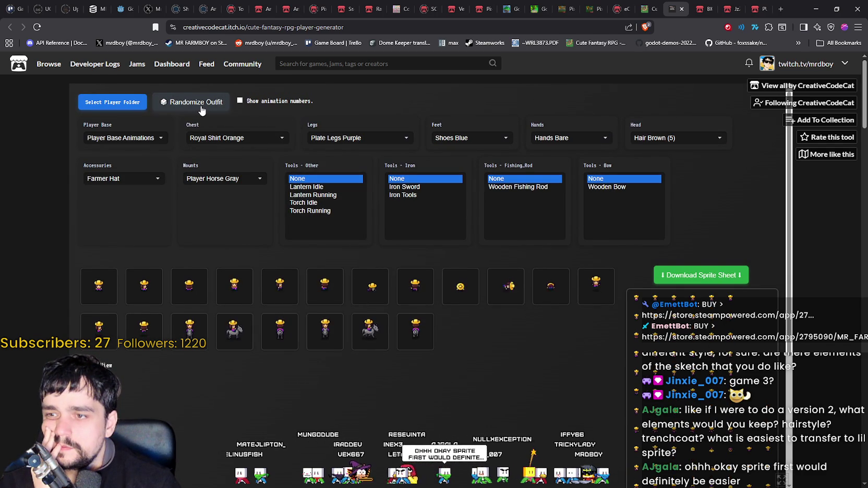
click(202, 110)
click(202, 109)
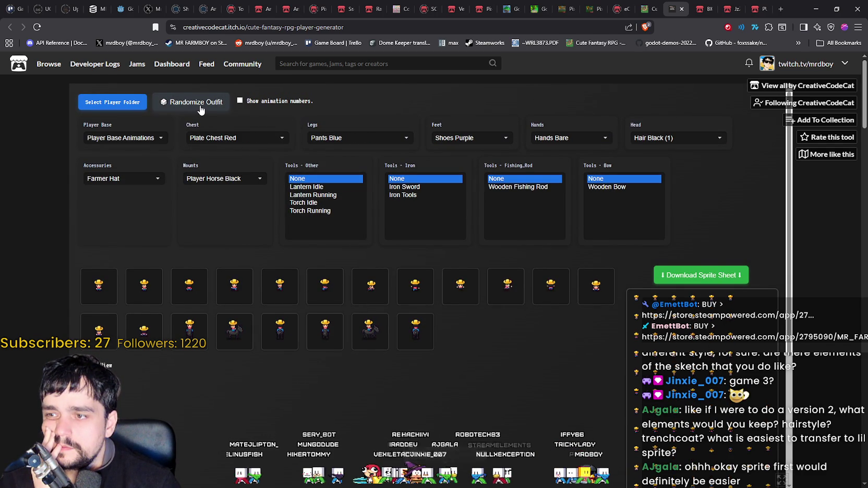
click(201, 109)
click(200, 107)
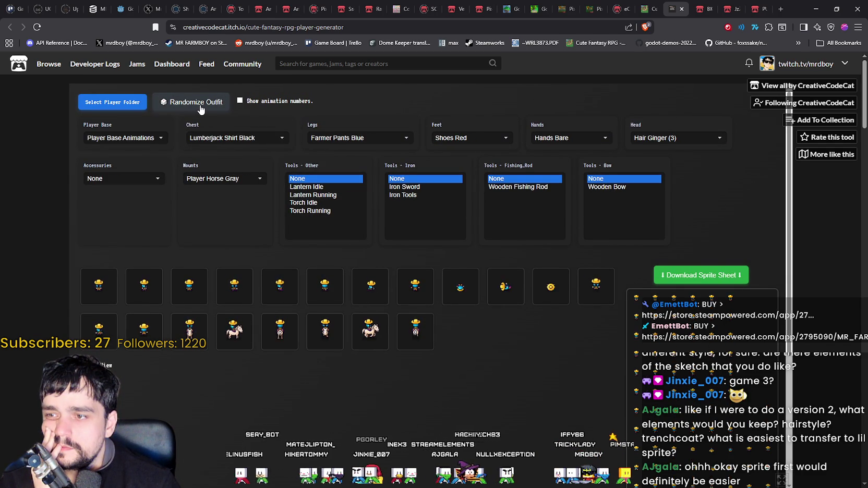
click(200, 107)
click(200, 107)
click(201, 107)
click(200, 106)
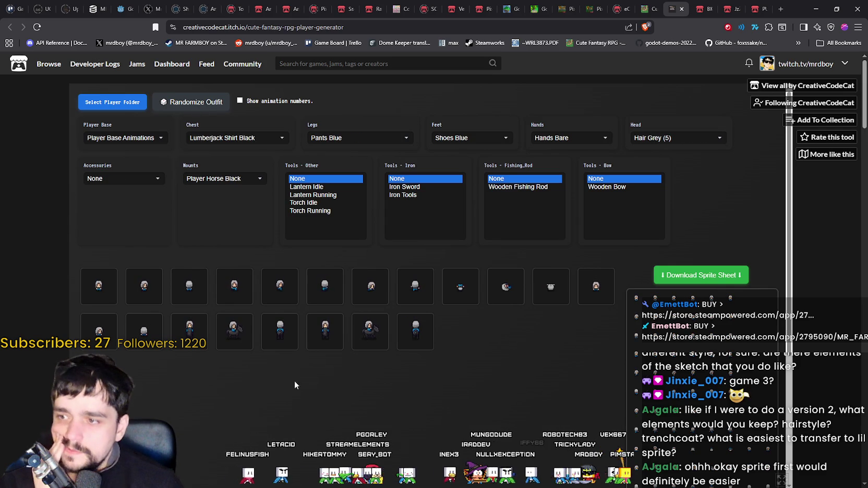
scroll(245, 384, down, 3)
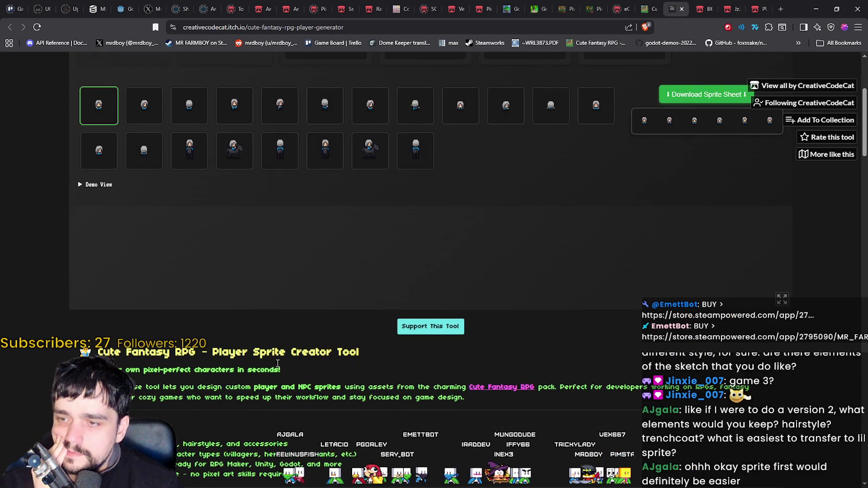
click(96, 116)
scroll(497, 258, down, 3)
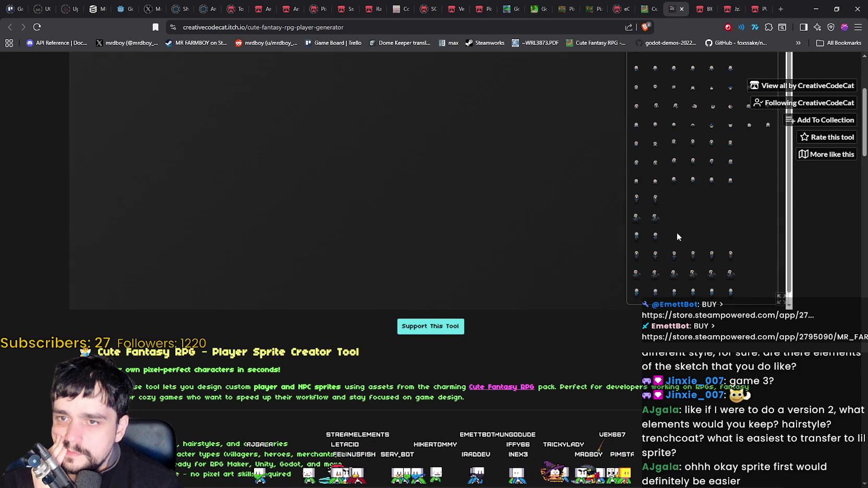
scroll(486, 240, up, 6)
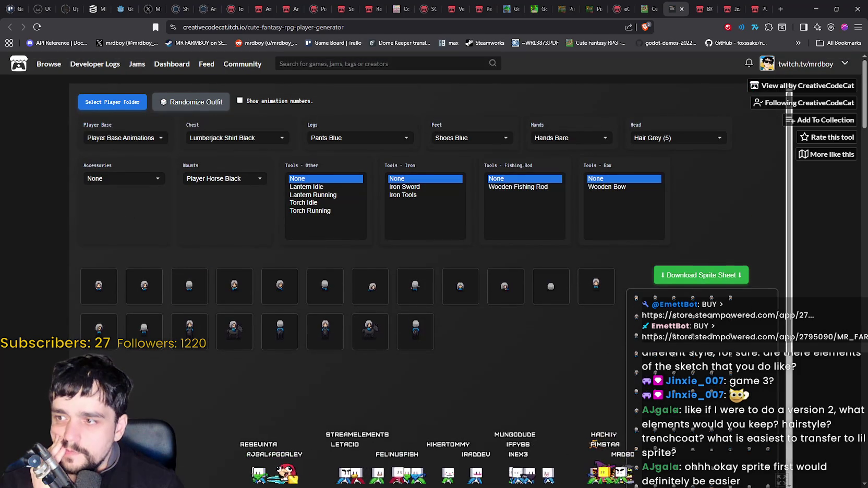
scroll(305, 354, down, 3)
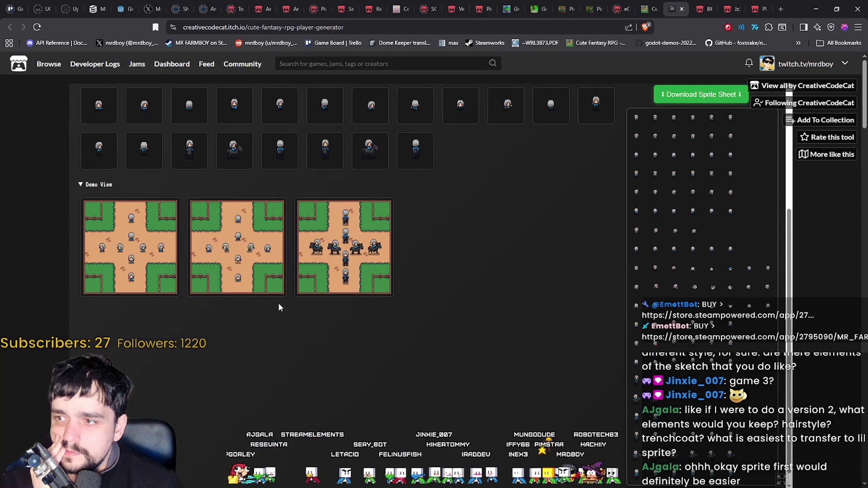
right_click(144, 239)
click(203, 348)
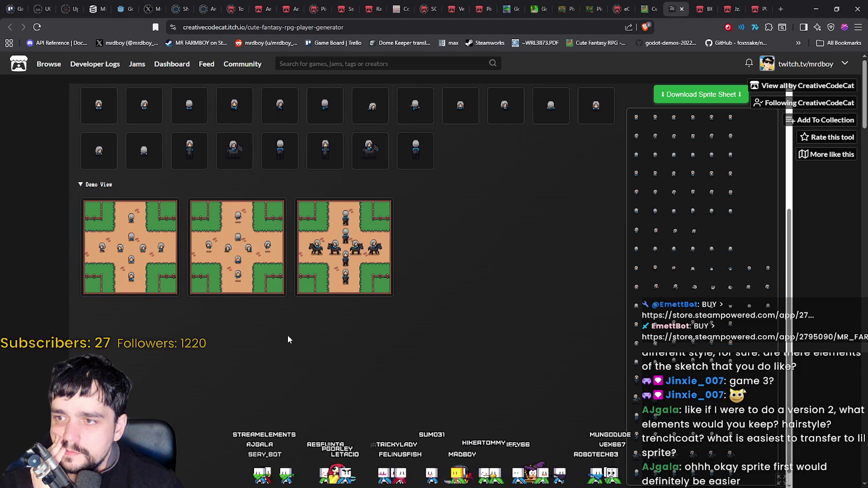
scroll(487, 290, up, 3)
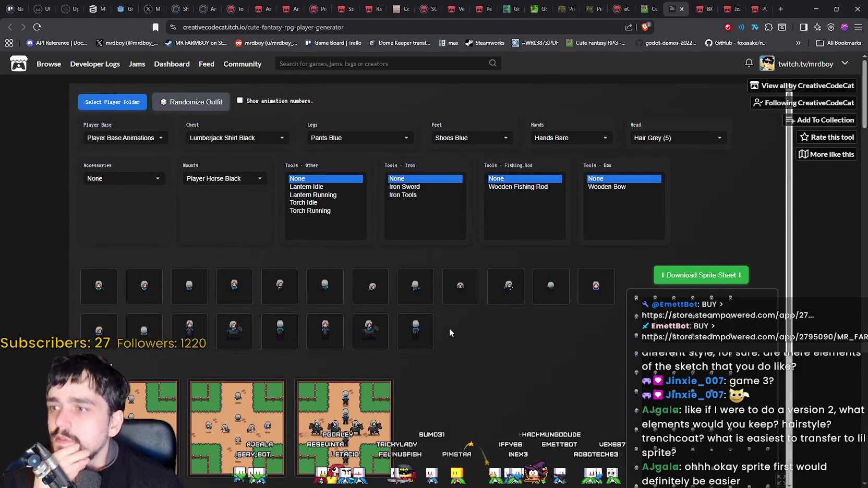
scroll(450, 330, down, 2)
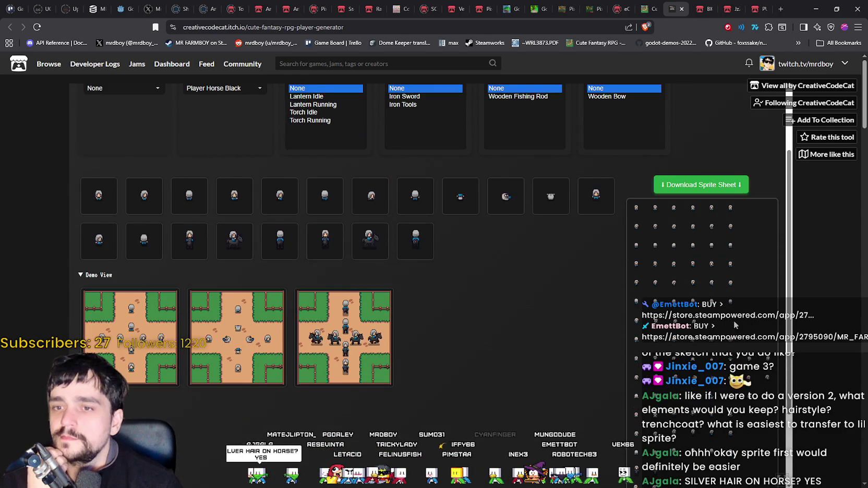
scroll(572, 324, down, 2)
scroll(572, 324, up, 4)
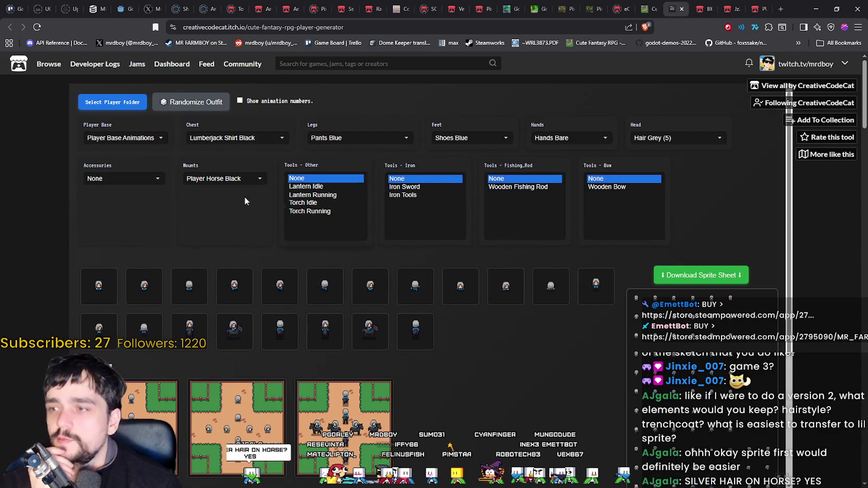
scroll(354, 284, down, 2)
scroll(339, 267, up, 2)
scroll(525, 340, down, 3)
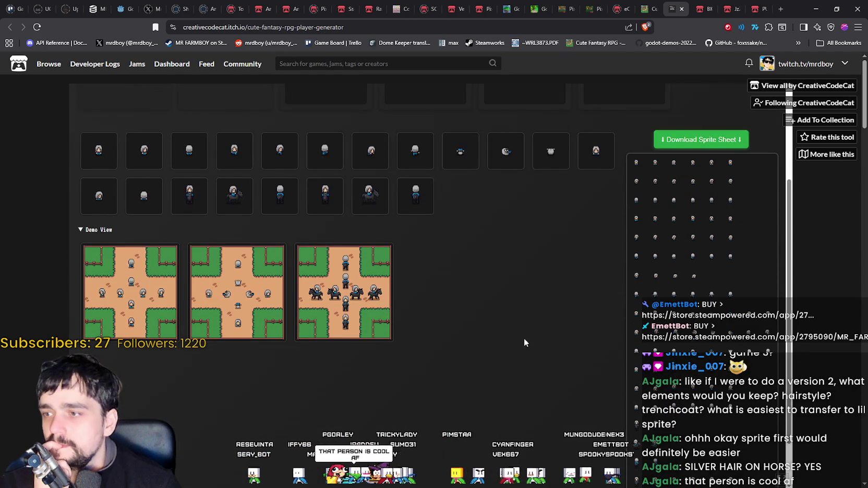
scroll(517, 316, up, 3)
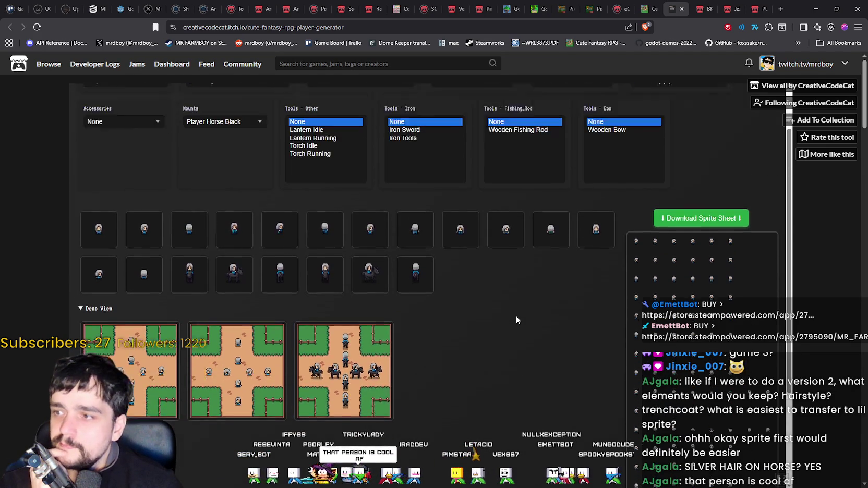
Look through the Legs, Chest and Player Base dropdowns without changing anything.
click(376, 139)
click(248, 138)
click(249, 137)
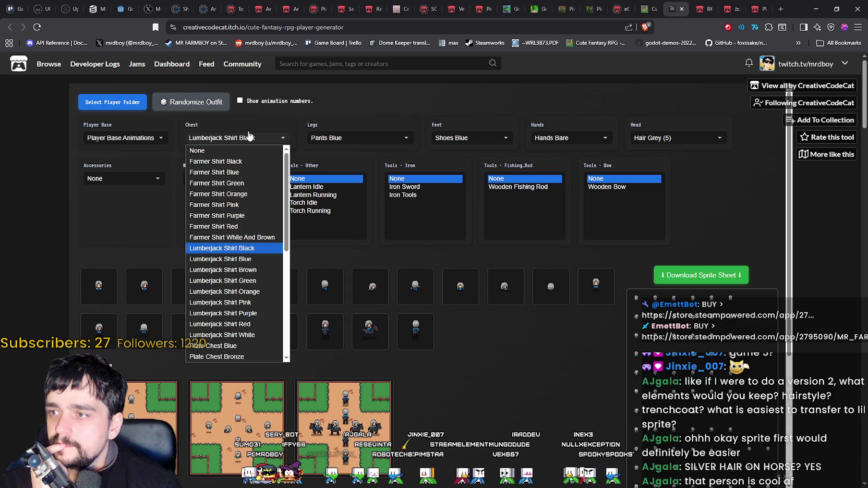
click(249, 137)
click(130, 137)
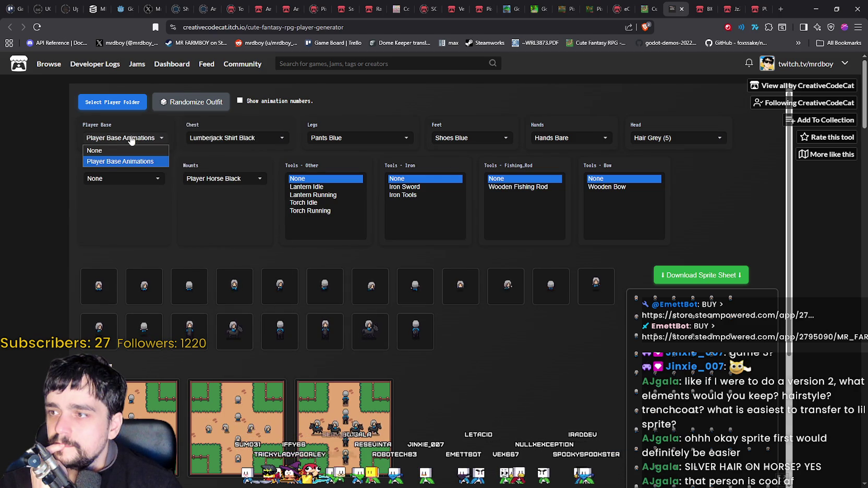
click(131, 136)
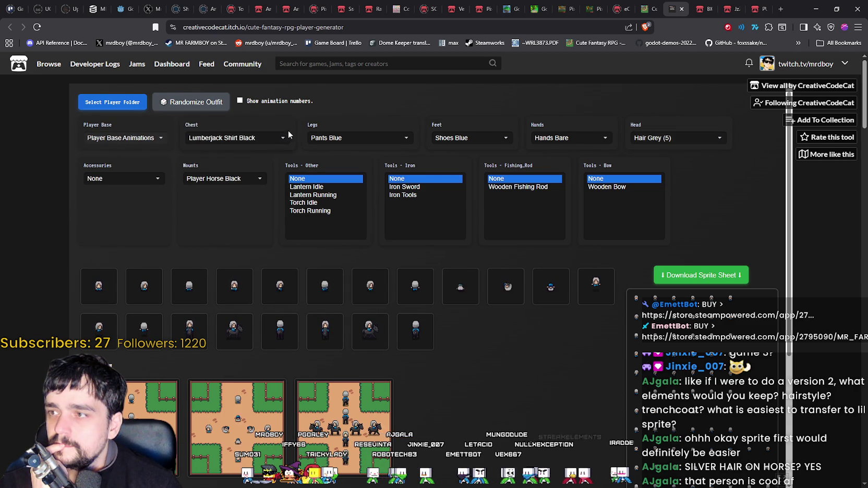
Randomize repeatedly, ending on Farmer Shirt Blue, Royal Pants Black, Hair Black (2), Player Horse Black.
click(171, 103)
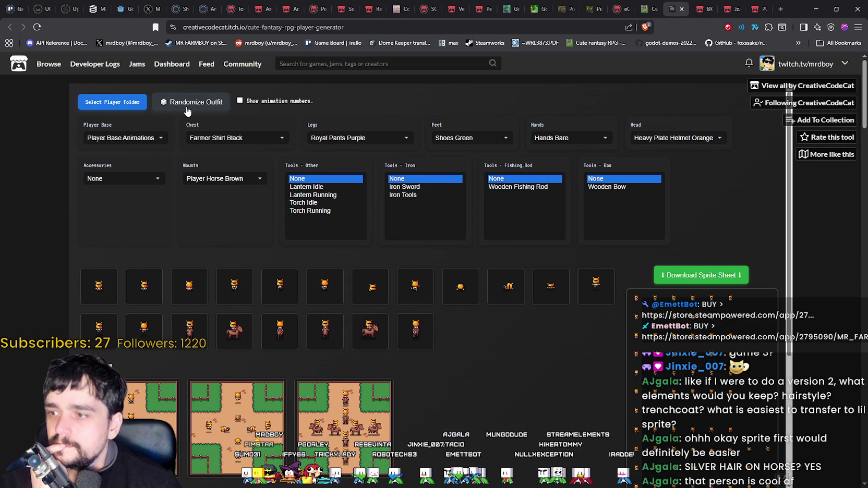
click(187, 108)
click(186, 108)
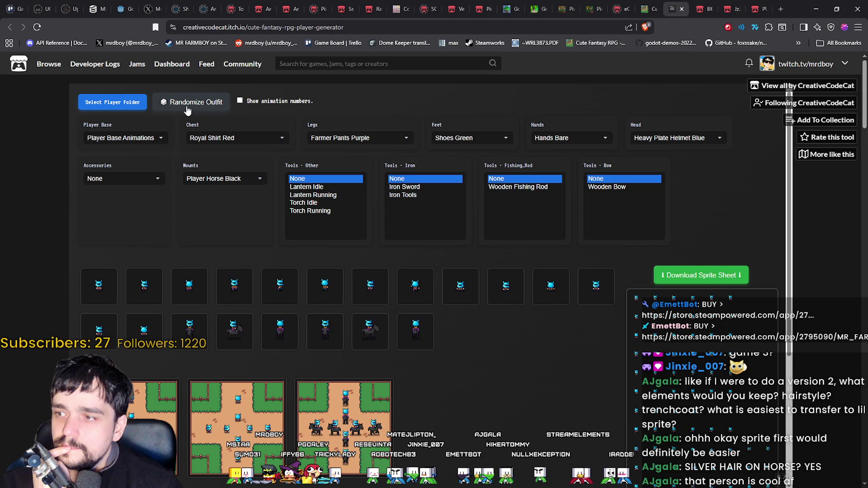
click(187, 108)
click(188, 108)
click(187, 109)
click(188, 109)
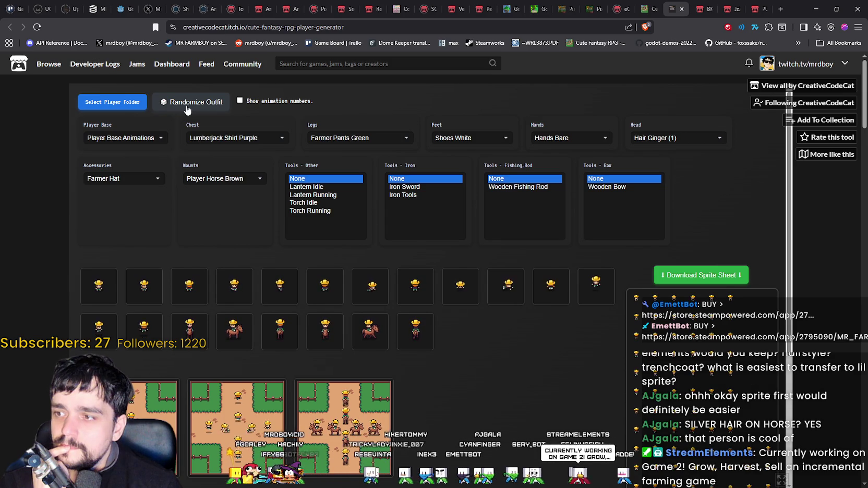
click(188, 108)
click(188, 108)
click(188, 109)
scroll(110, 334, down, 2)
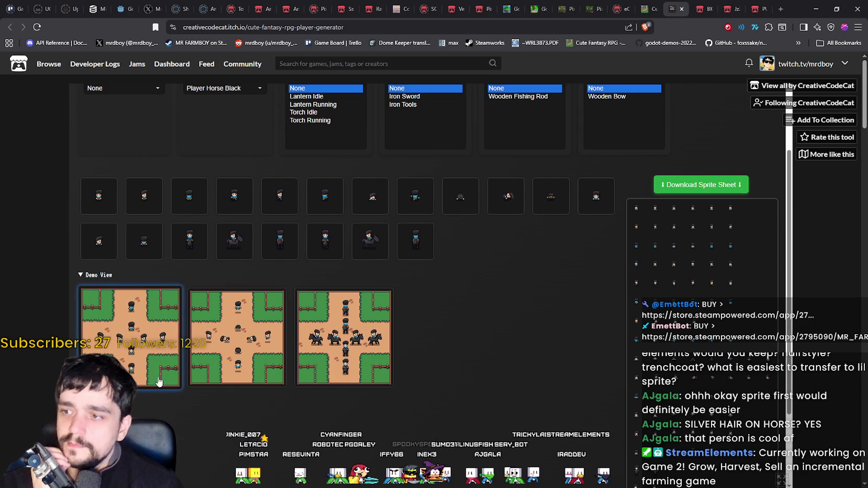
Save the first Demo View map as download (1).png and check it in the downloads panel.
right_click(135, 319)
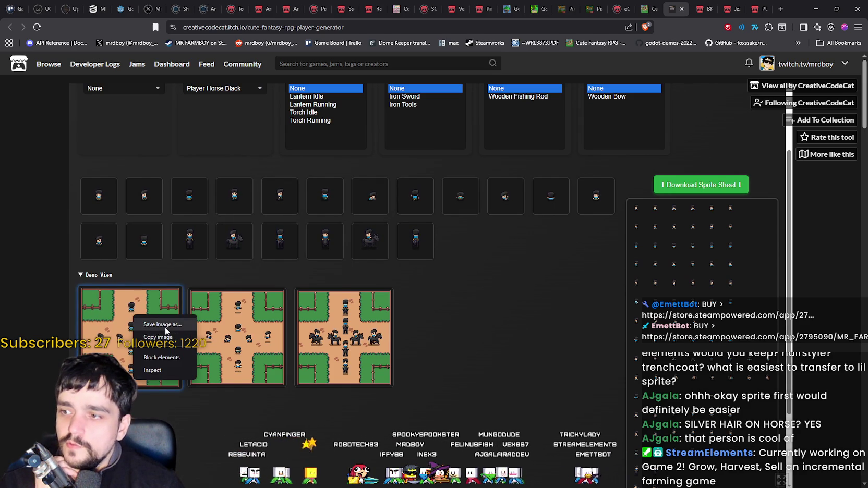
click(152, 337)
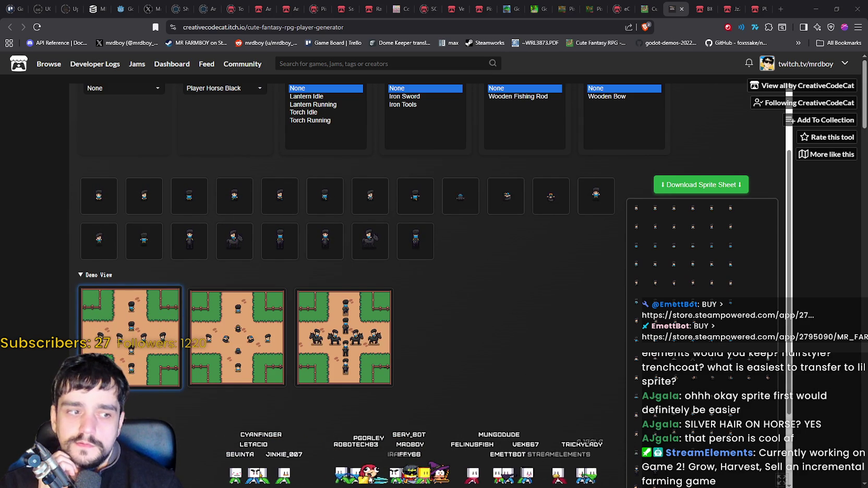
click(701, 184)
Open download (1).png in Aseprite at 300%, pan over the black-haired characters, then minimize it.
click(694, 49)
scroll(260, 273, up, 2)
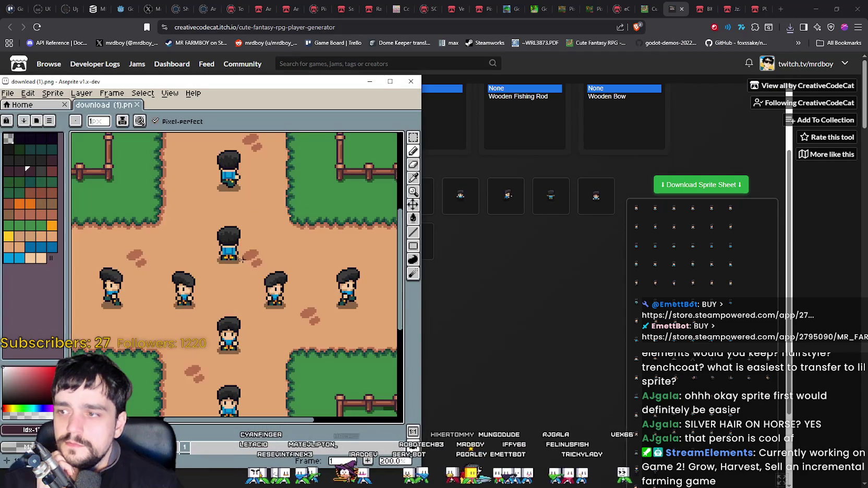
drag(291, 260, 277, 242)
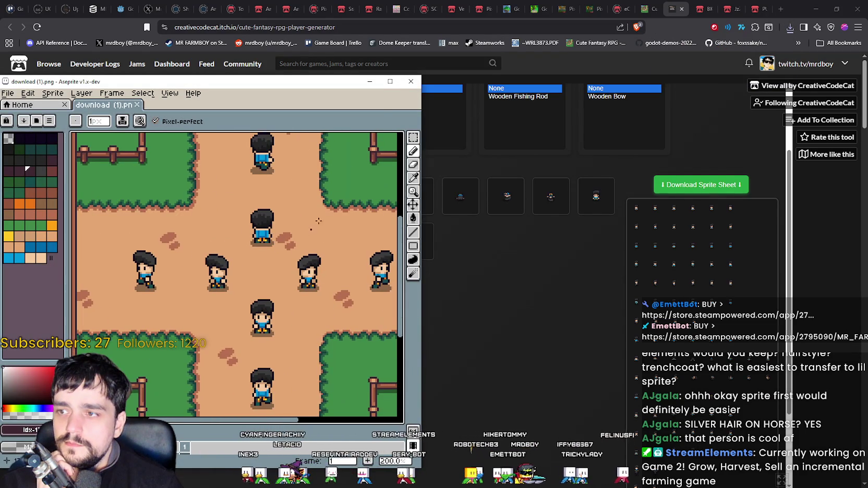
click(390, 82)
mouse_move(526, 167)
mouse_down()
mouse_move(584, 261)
mouse_move(595, 213)
mouse_up()
scroll(275, 159, up, 1)
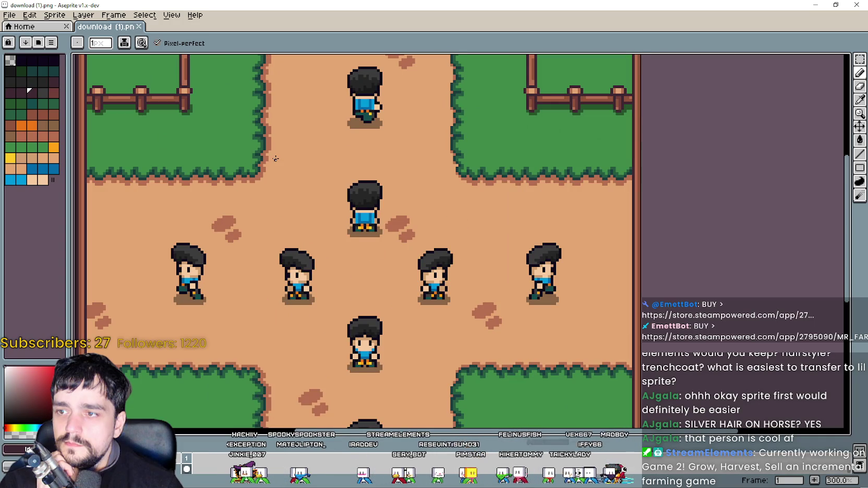
mouse_move(463, 260)
mouse_down()
mouse_move(467, 193)
mouse_move(486, 300)
mouse_move(488, 261)
mouse_up()
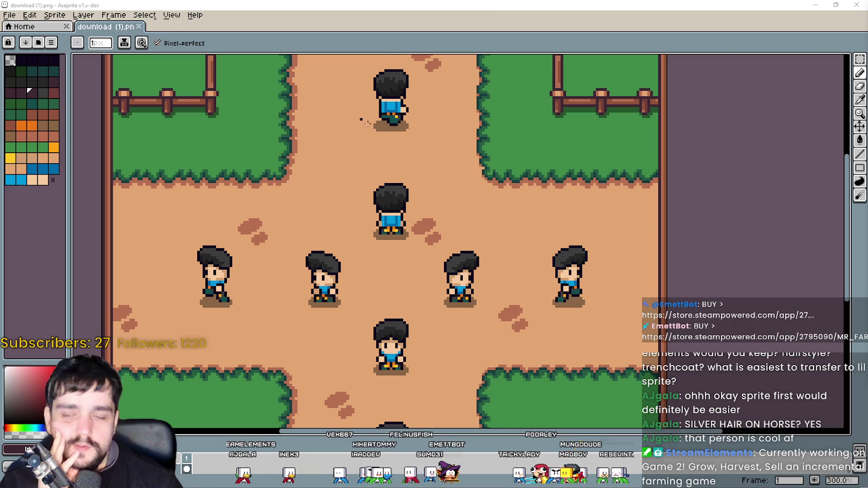
key(super+Down)
key(super+Down)
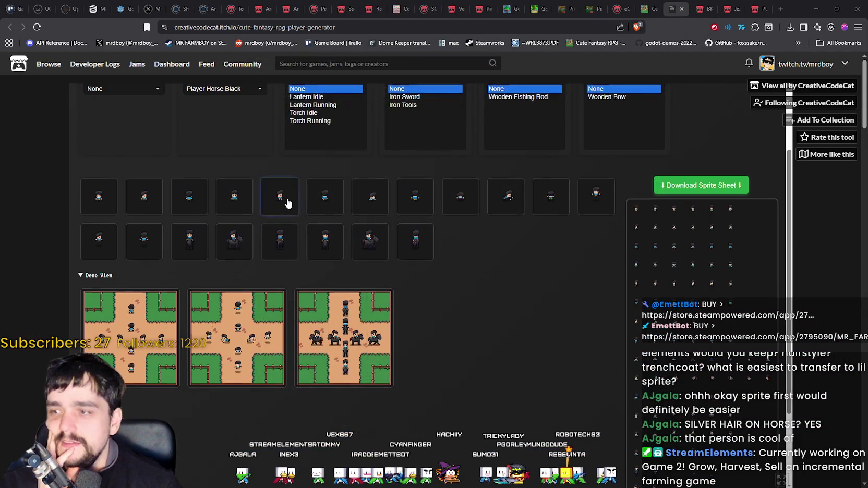
Randomize a new outfit, then change the hair through Grey (2) and Grey (3) to Hair Grey (4).
scroll(286, 205, up, 2)
click(202, 104)
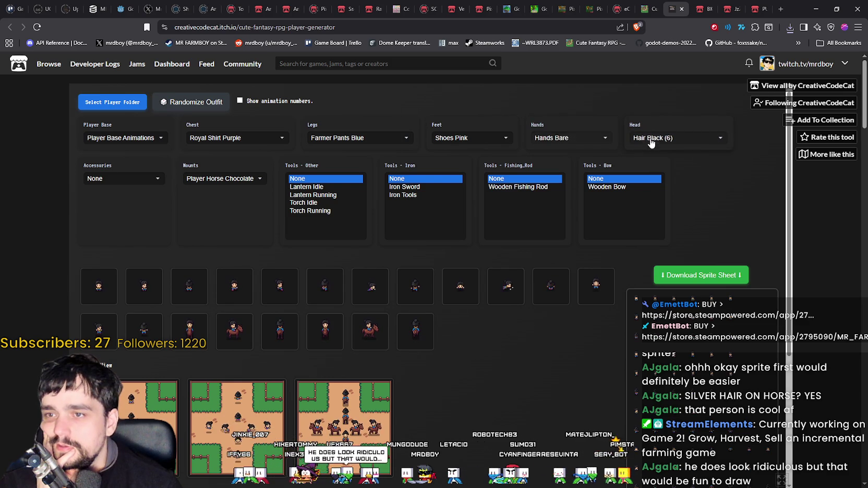
click(650, 143)
click(651, 141)
click(651, 141)
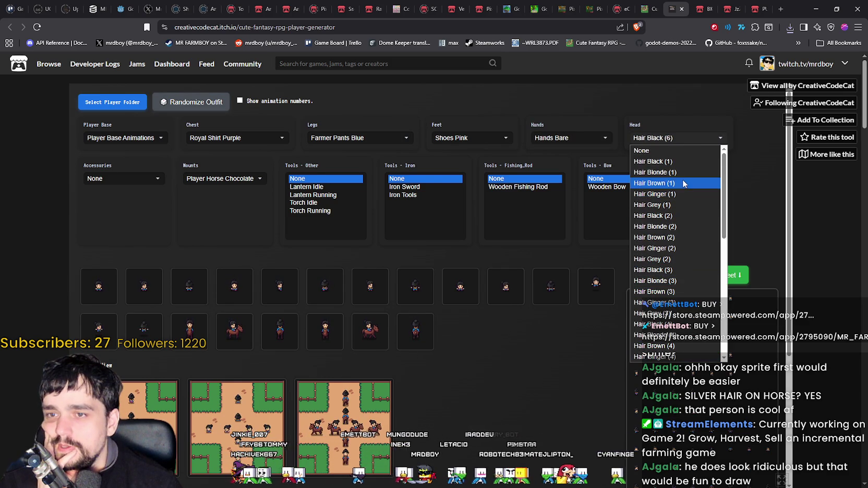
click(681, 259)
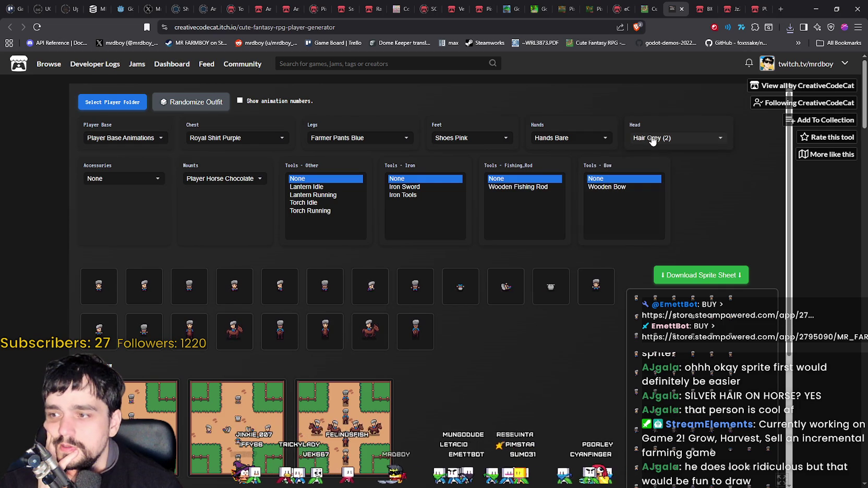
click(668, 142)
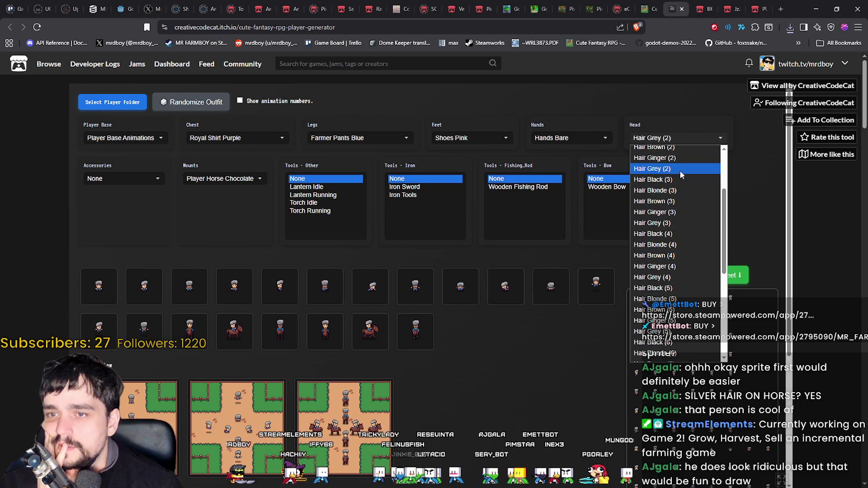
click(671, 223)
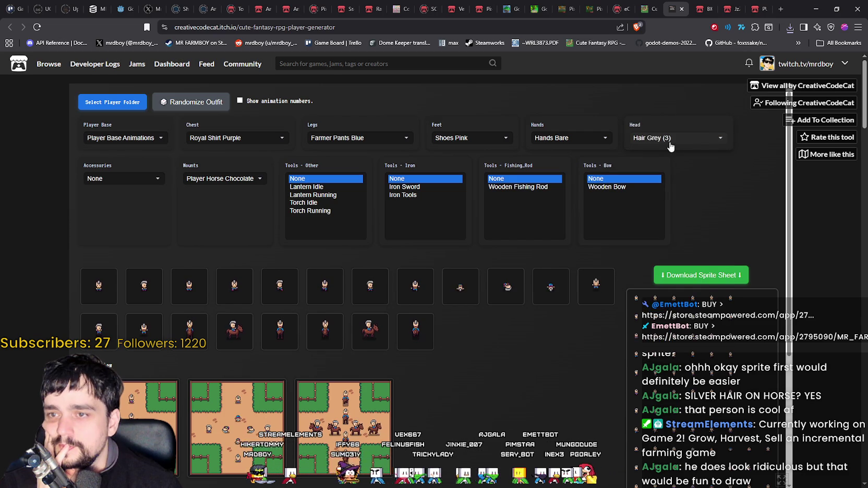
click(670, 140)
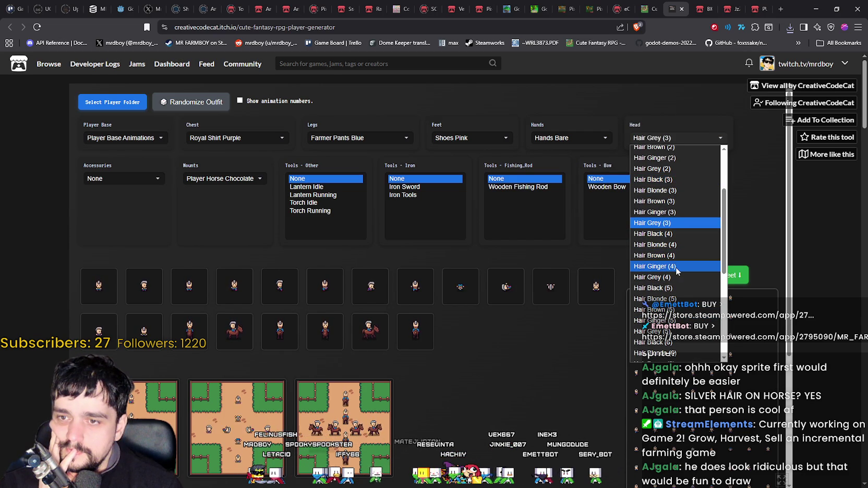
click(675, 277)
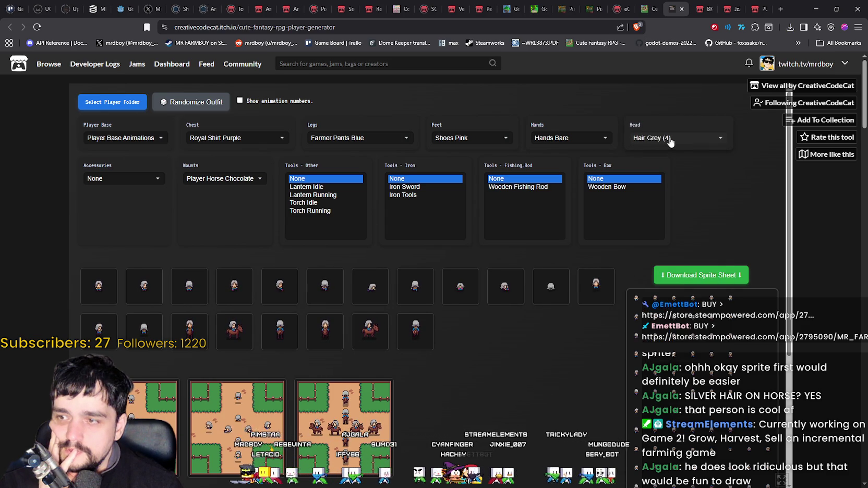
Bring up the Feet dropdown listing the shoe colours.
scroll(468, 346, down, 2)
scroll(468, 346, up, 2)
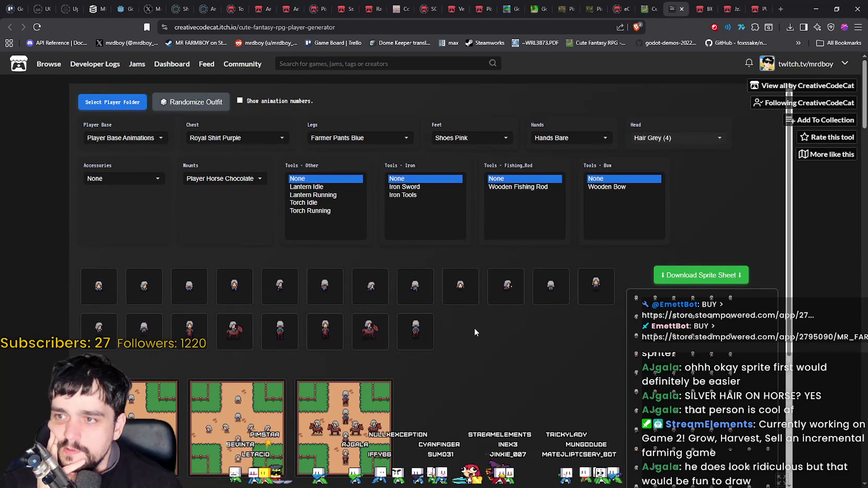
click(459, 138)
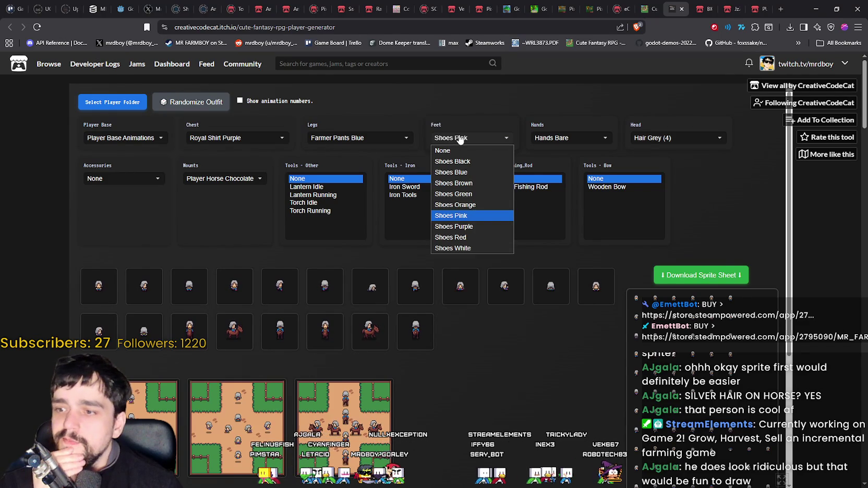
Give the player Shoes Purple and try Royal Pants Green on the legs.
click(468, 227)
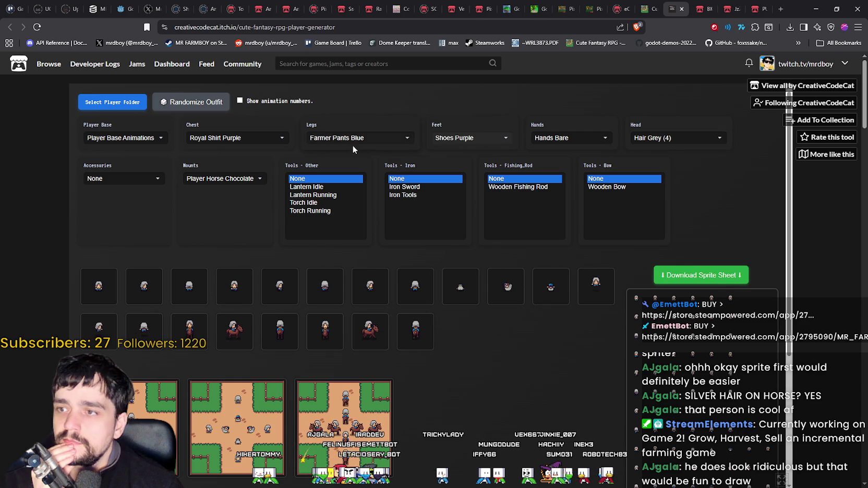
click(332, 139)
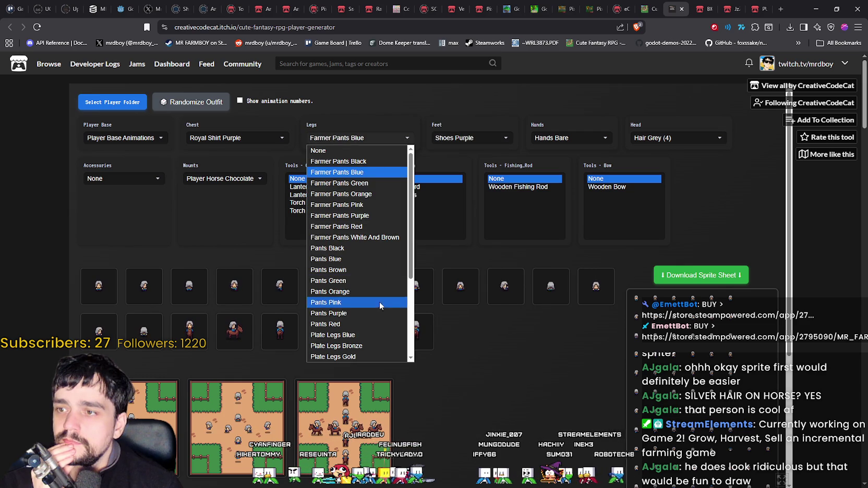
scroll(360, 284, down, 3)
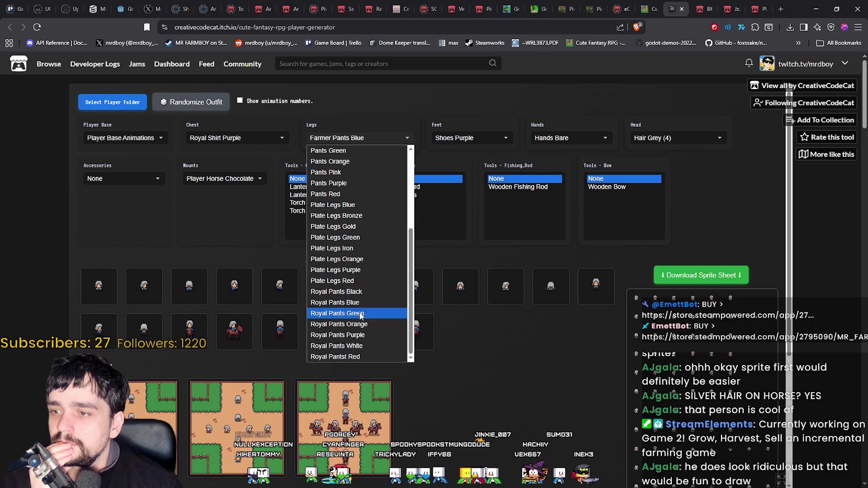
click(361, 314)
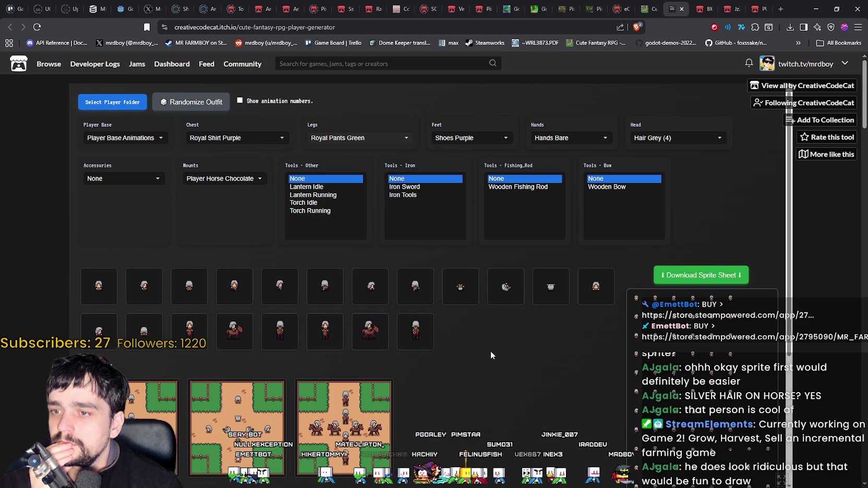
scroll(488, 349, down, 1)
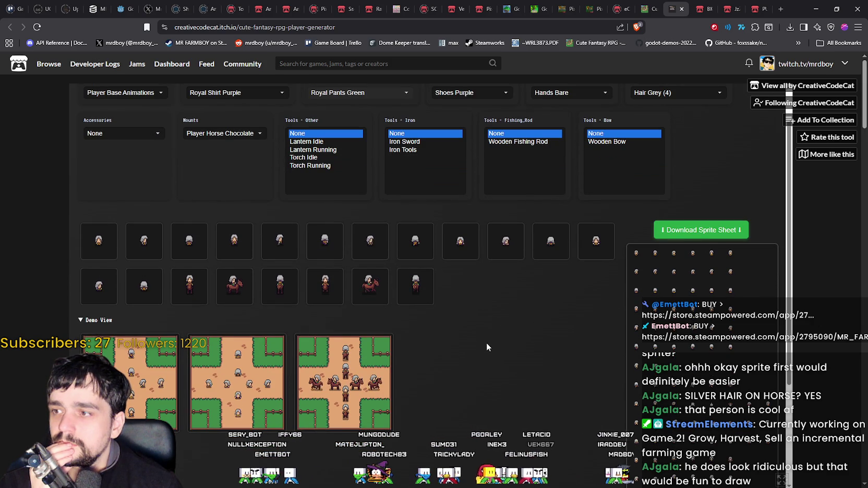
scroll(468, 313, up, 1)
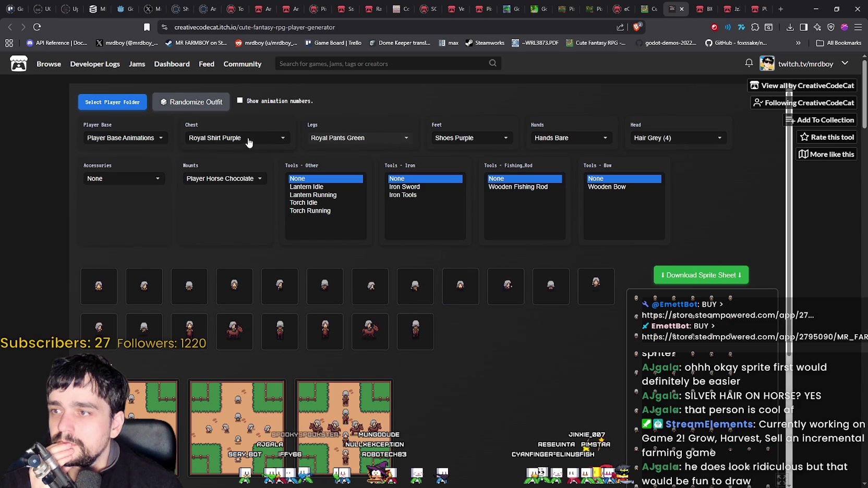
Change the legs to Farmer Pants Green and bring up the first demo scene's image menu.
click(338, 139)
scroll(357, 313, up, 3)
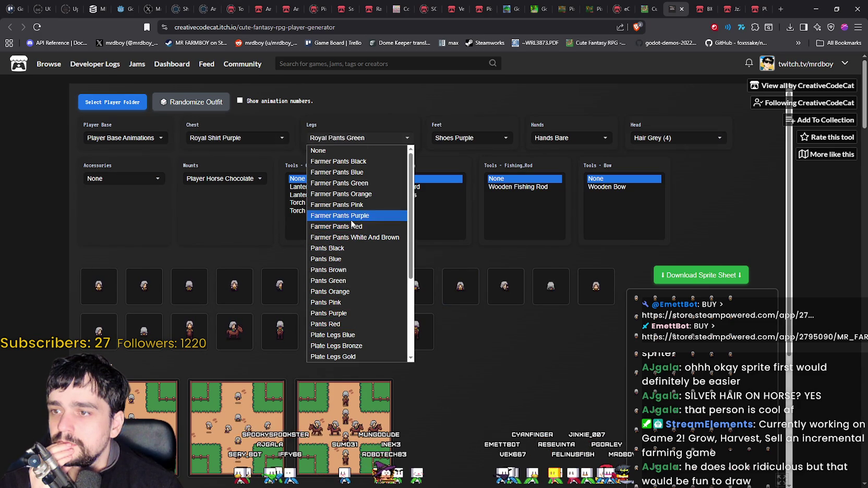
click(358, 184)
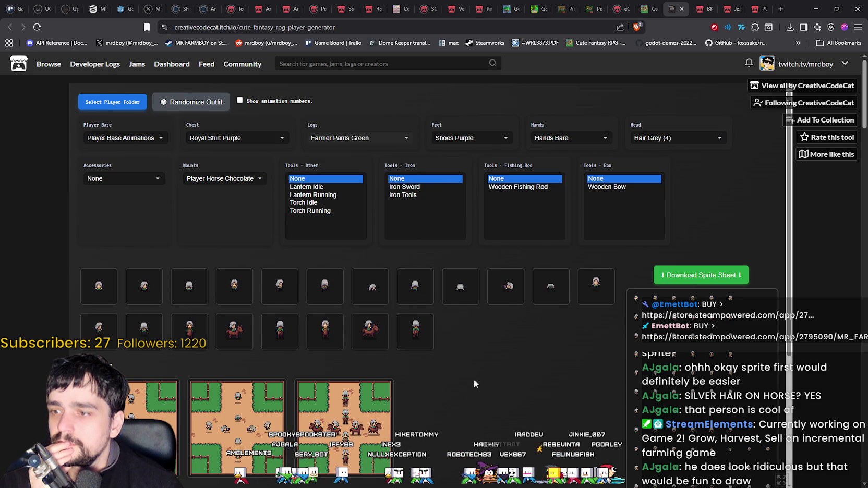
scroll(472, 375, down, 2)
right_click(140, 330)
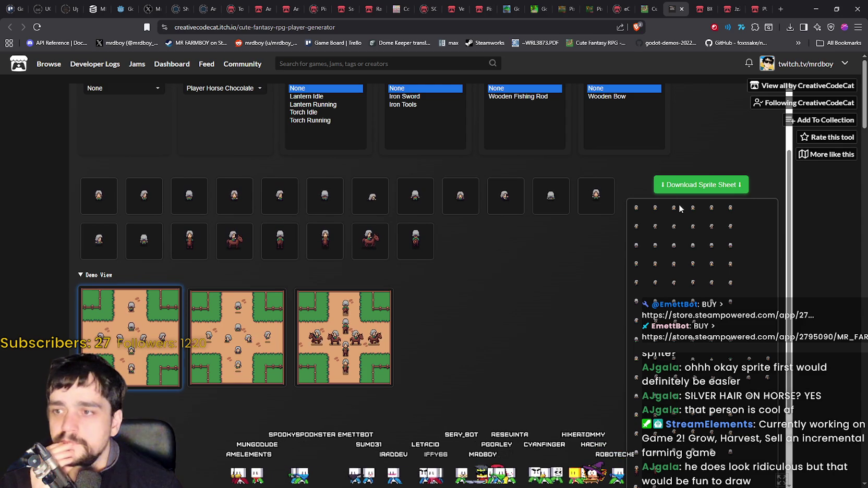
Open download (2).png in Aseprite, pan over the grey-haired characters, and return to the sprite creator.
click(789, 27)
click(747, 47)
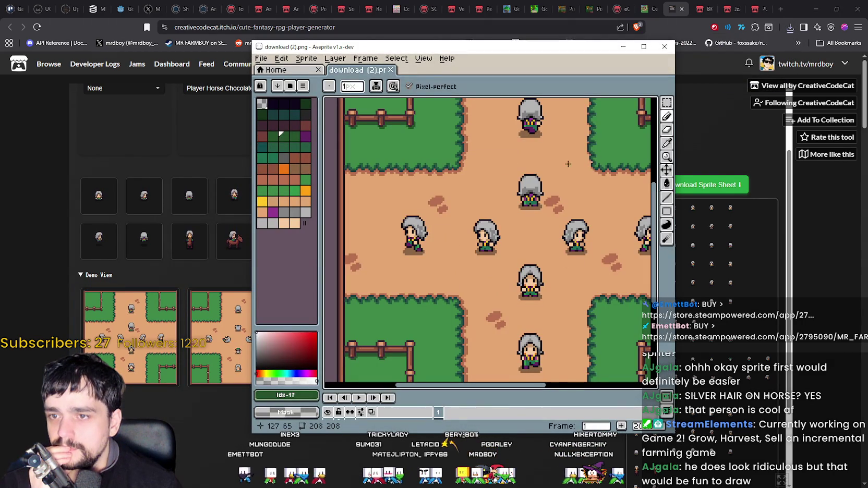
mouse_move(564, 180)
mouse_down()
mouse_move(548, 159)
mouse_move(476, 153)
mouse_move(452, 229)
mouse_move(495, 231)
mouse_up()
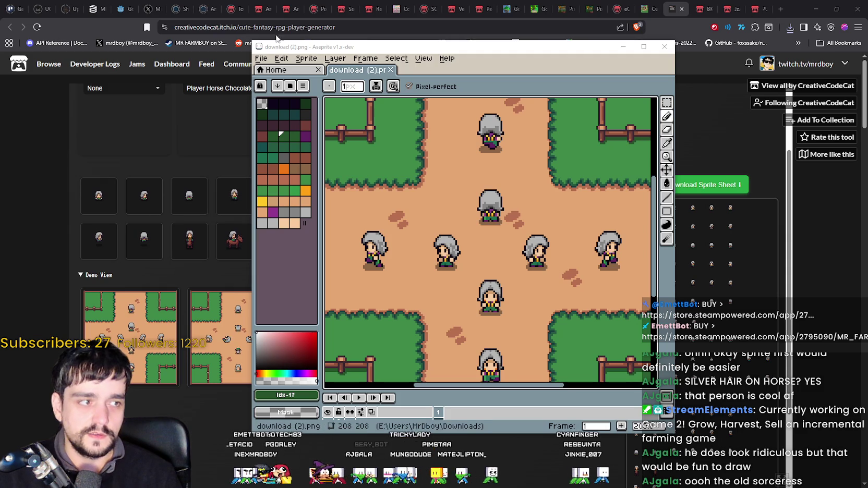
click(178, 151)
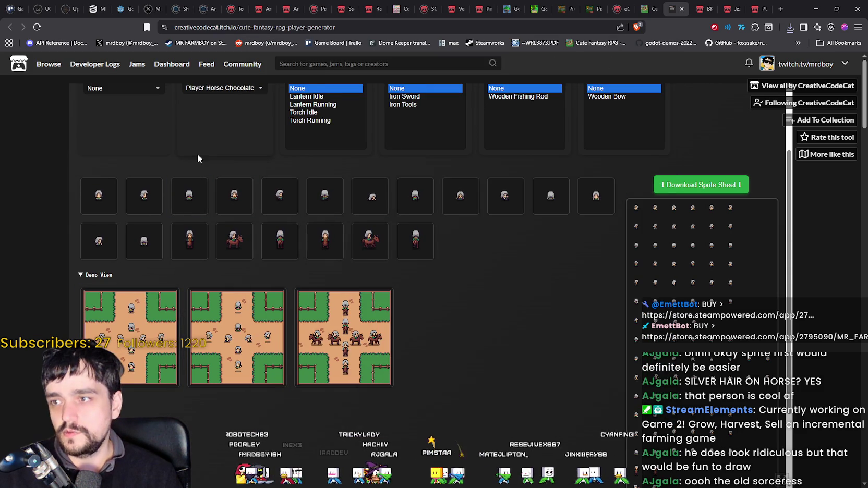
Dress the player in Farmer Pants Purple and Lumberjack Shirt Orange.
scroll(269, 194, down, 1)
scroll(269, 194, up, 2)
click(364, 137)
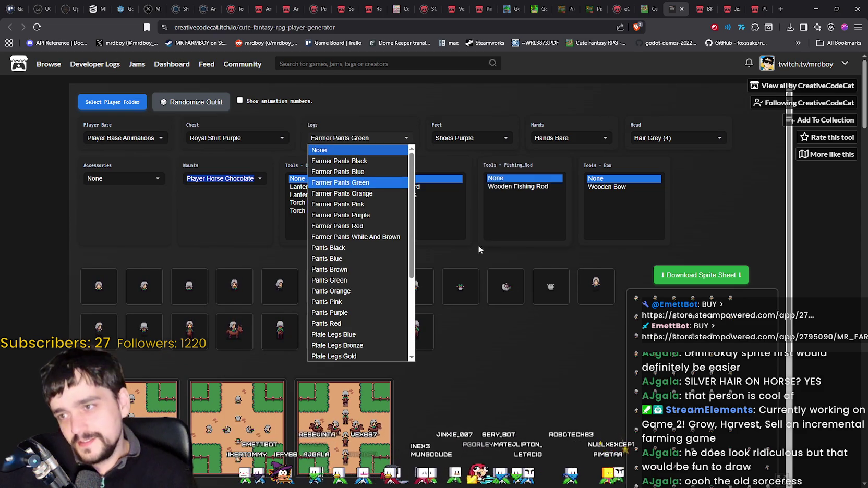
click(376, 215)
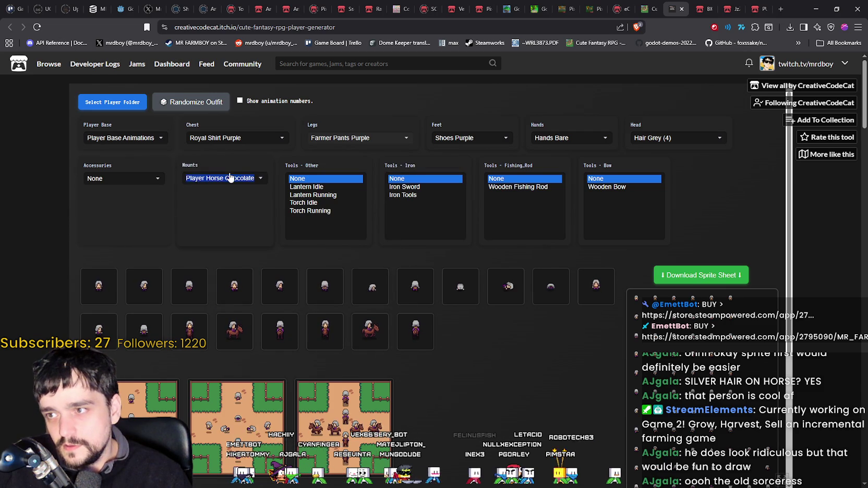
click(246, 139)
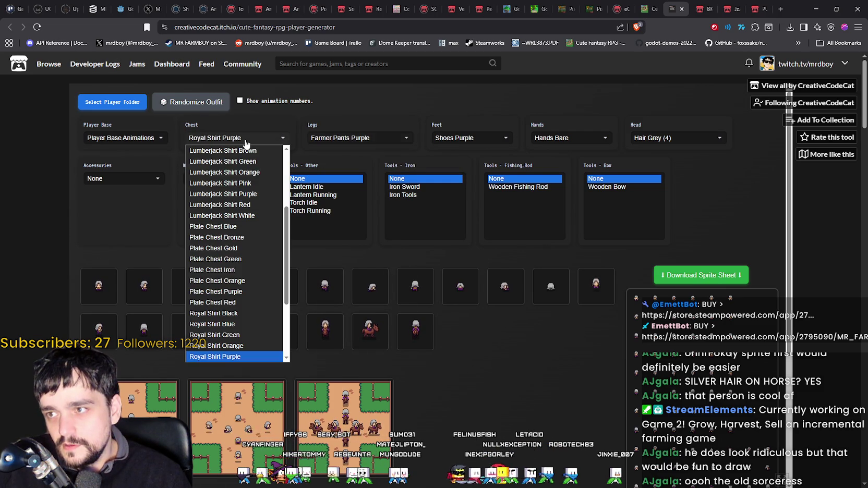
scroll(256, 307, up, 3)
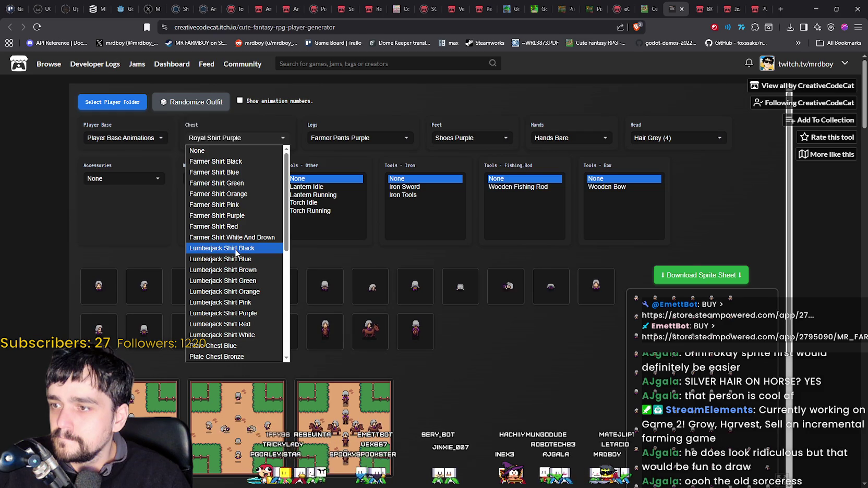
click(224, 295)
Scroll to Demo View and save the first demo scene image.
scroll(417, 373, down, 1)
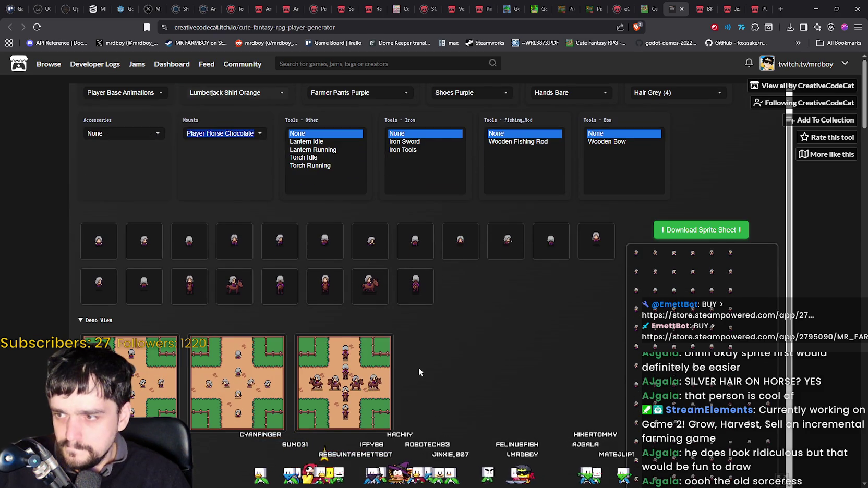
scroll(418, 372, up, 1)
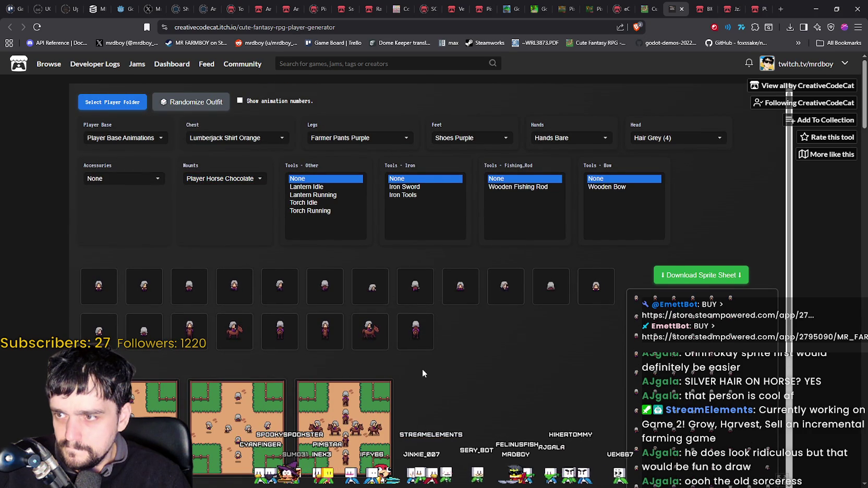
scroll(422, 368, down, 2)
right_click(162, 334)
key(Escape)
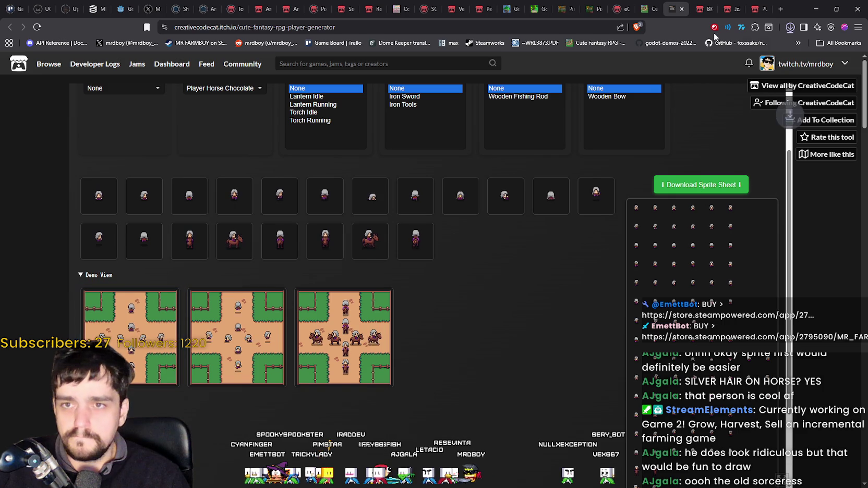
Open download (3).png in Aseprite, zoom to 200% and pan over the orange-shirted, purple-panted characters.
click(761, 47)
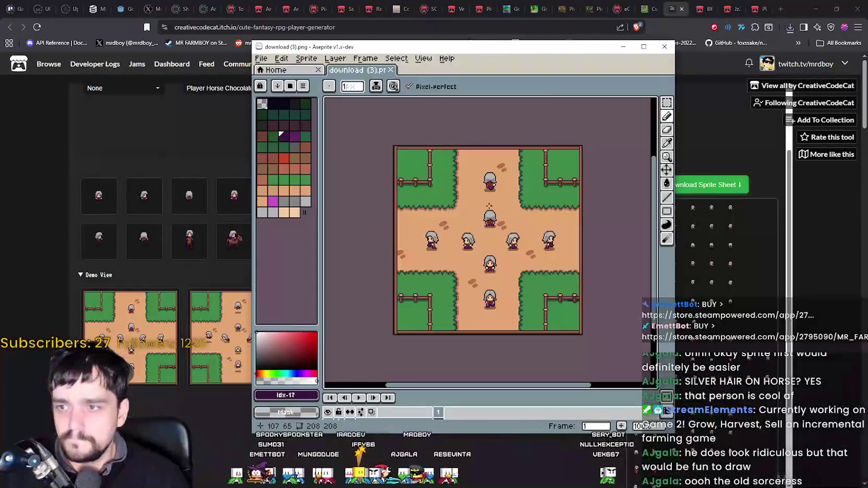
scroll(491, 205, up, 1)
mouse_move(493, 260)
mouse_down()
mouse_move(494, 217)
mouse_move(415, 246)
mouse_move(451, 270)
mouse_move(505, 269)
mouse_move(467, 207)
mouse_move(466, 243)
mouse_up()
click(213, 163)
scroll(292, 219, up, 2)
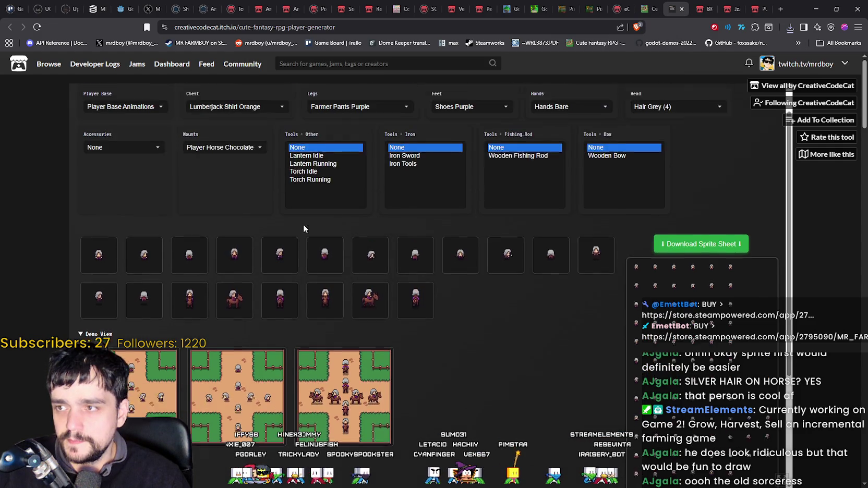
Dress the character in Plate Chest Bronze from the chest outfit list.
click(261, 142)
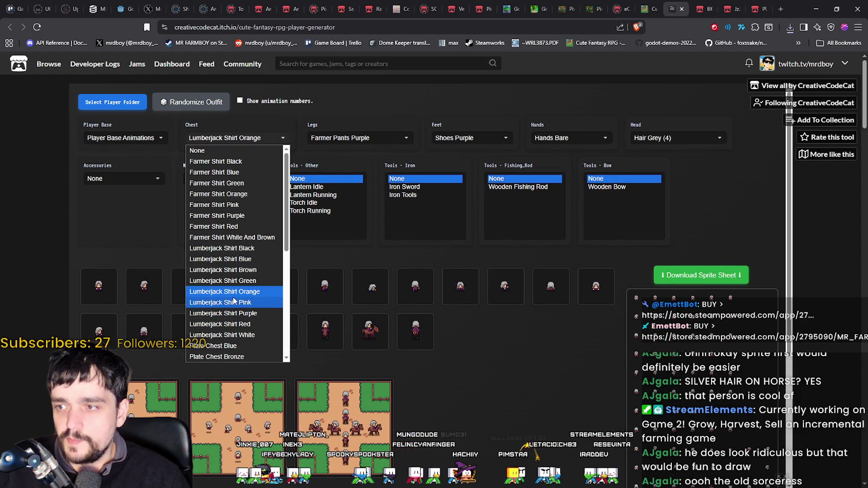
scroll(232, 301, down, 2)
scroll(231, 301, up, 2)
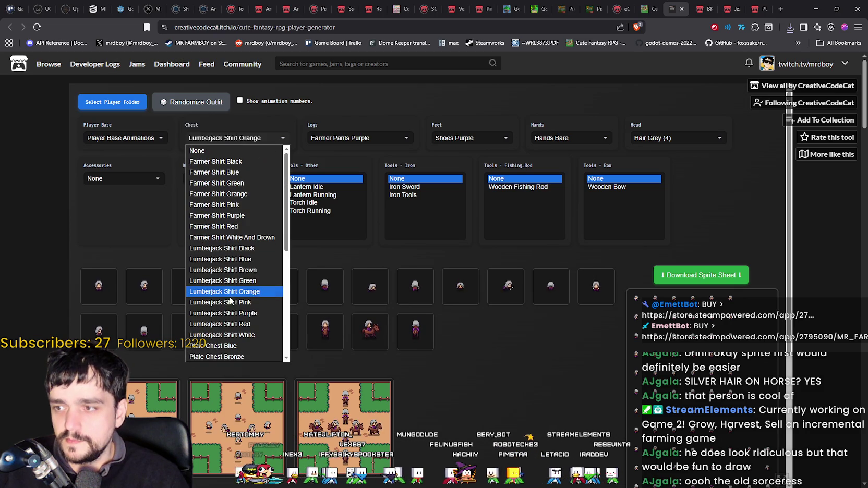
scroll(237, 215, down, 1)
scroll(238, 215, down, 2)
scroll(238, 215, up, 2)
scroll(238, 261, down, 1)
click(219, 294)
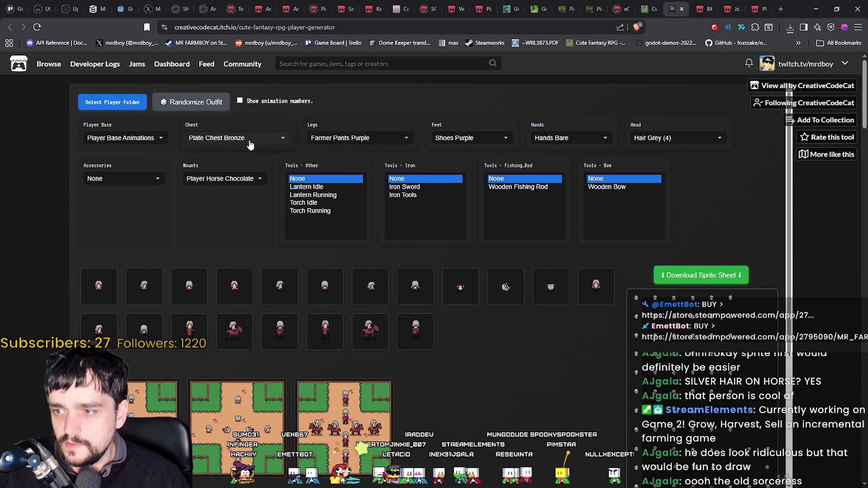
scroll(152, 361, down, 2)
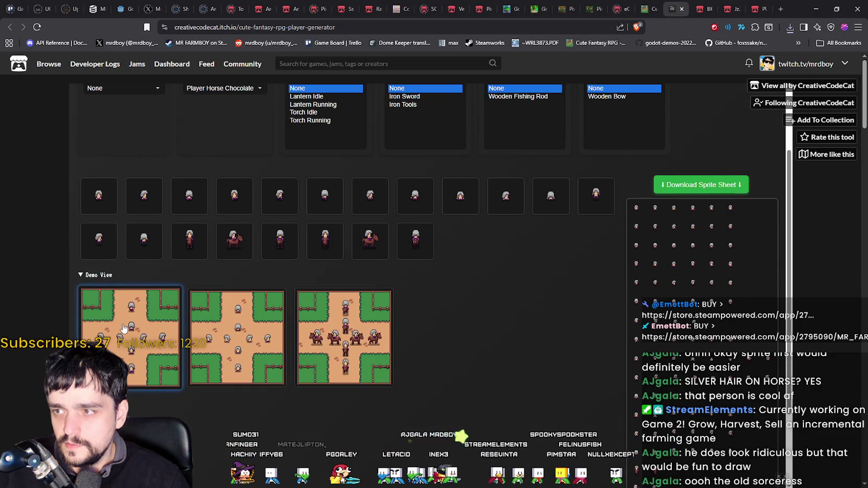
scroll(133, 358, up, 2)
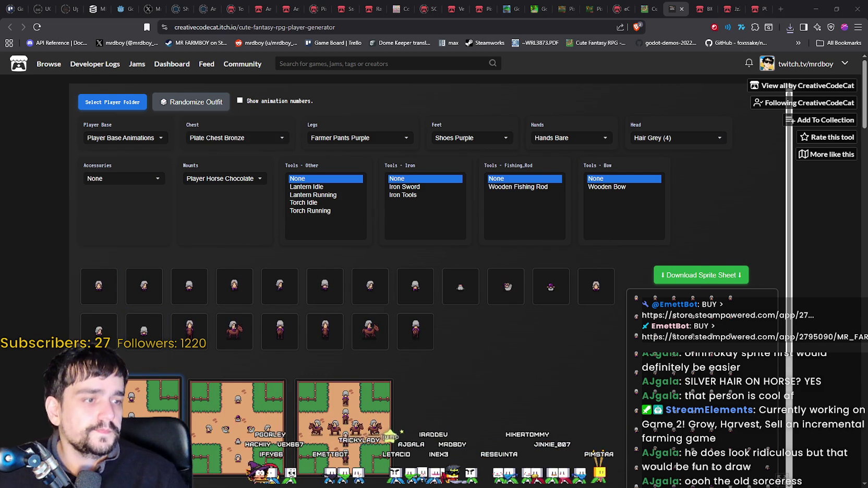
Open download (4).png in Aseprite, inspect the grey-haired sprites, then close it.
click(790, 27)
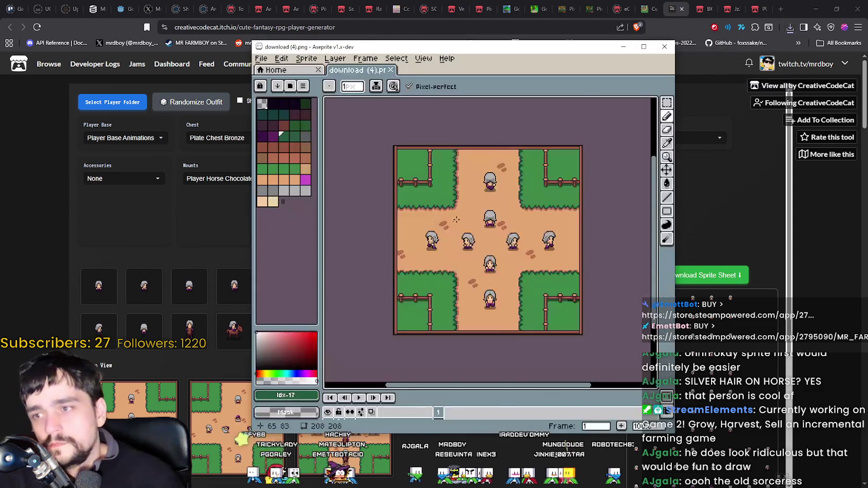
scroll(456, 150, up, 3)
drag(456, 149, 455, 146)
scroll(473, 230, down, 2)
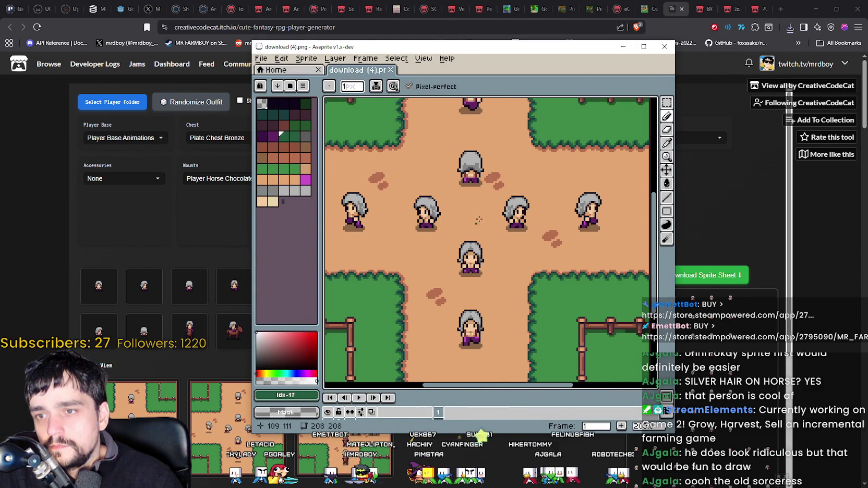
click(667, 47)
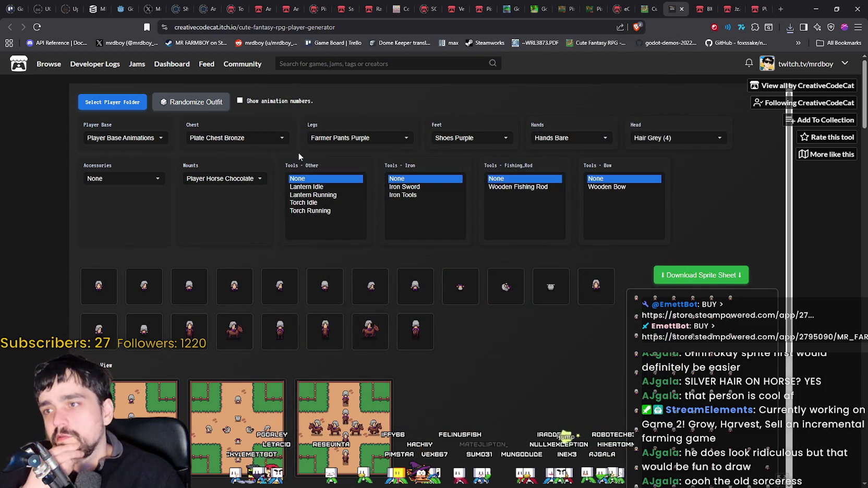
click(232, 141)
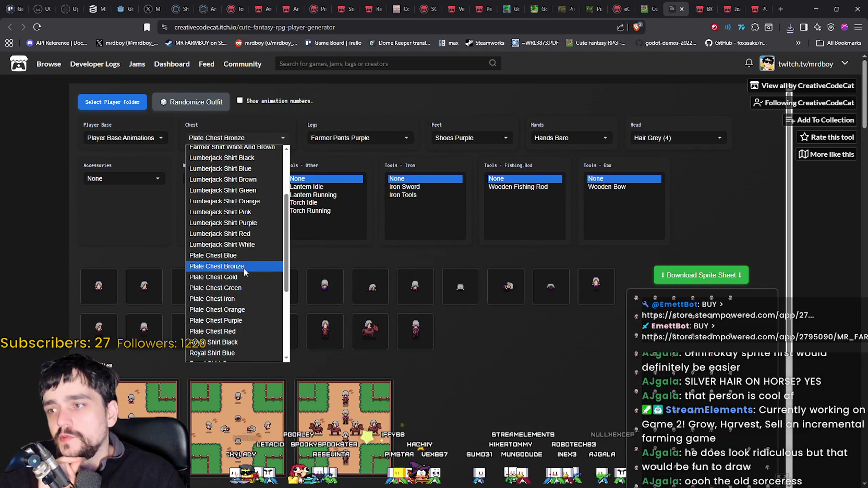
Dress the character in Plate Chest Green and Royal Pants Black.
scroll(245, 261, down, 3)
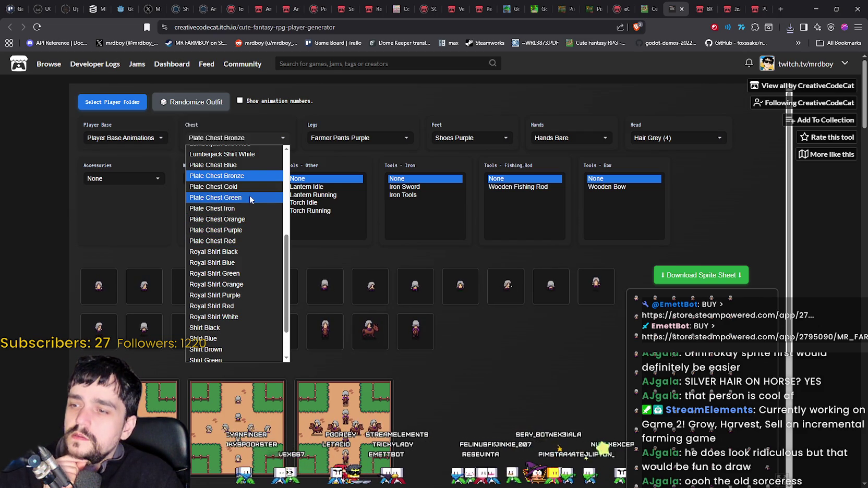
scroll(250, 195, up, 2)
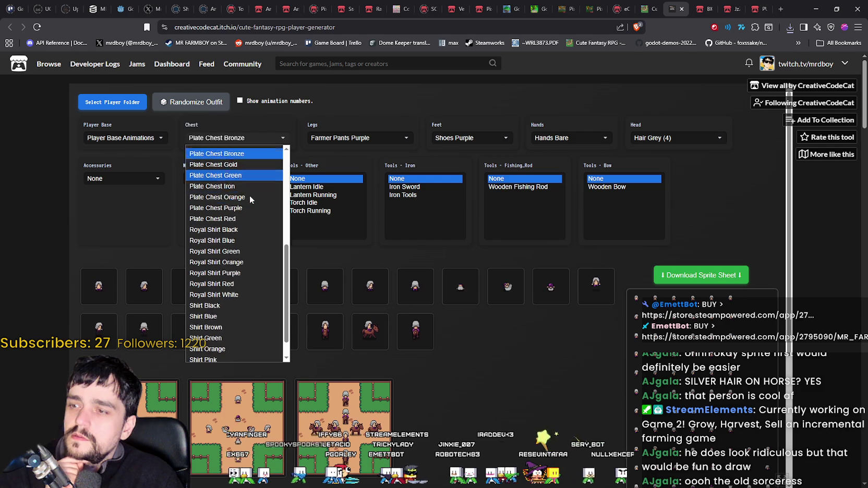
scroll(249, 198, up, 3)
scroll(246, 235, down, 5)
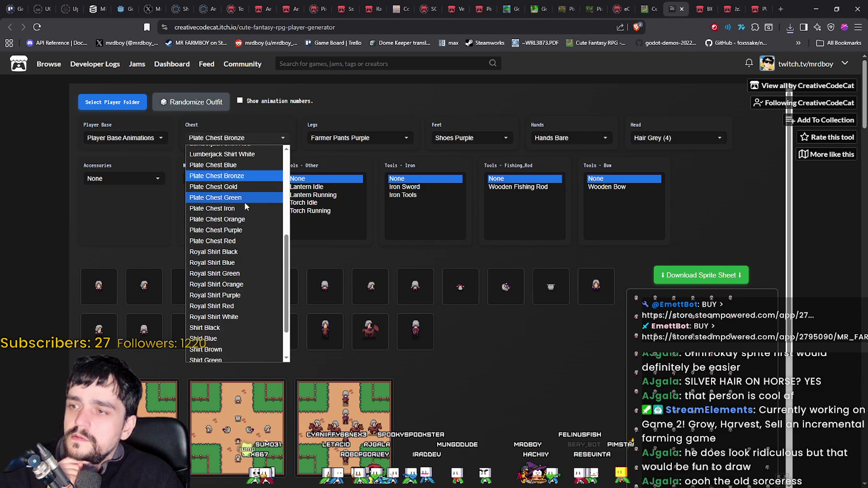
click(244, 200)
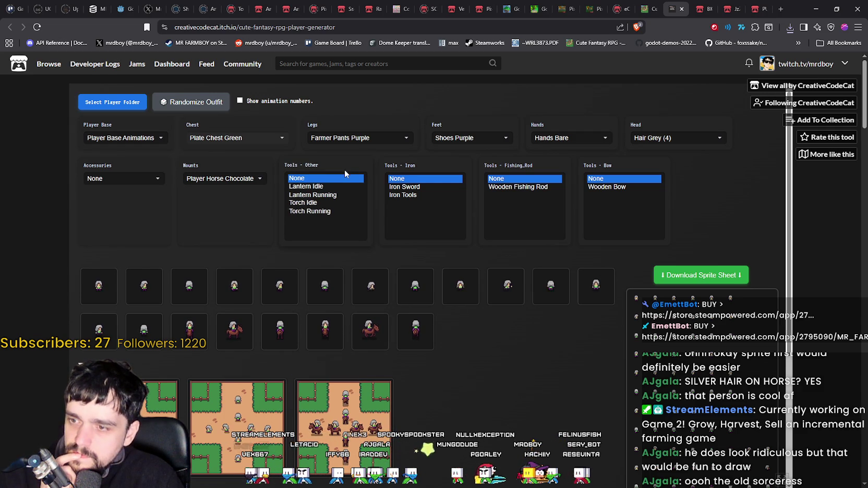
click(349, 142)
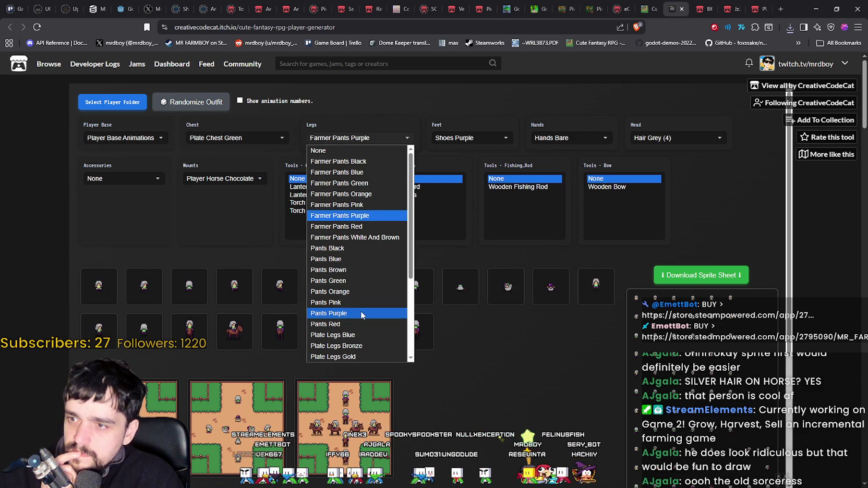
scroll(362, 303, down, 3)
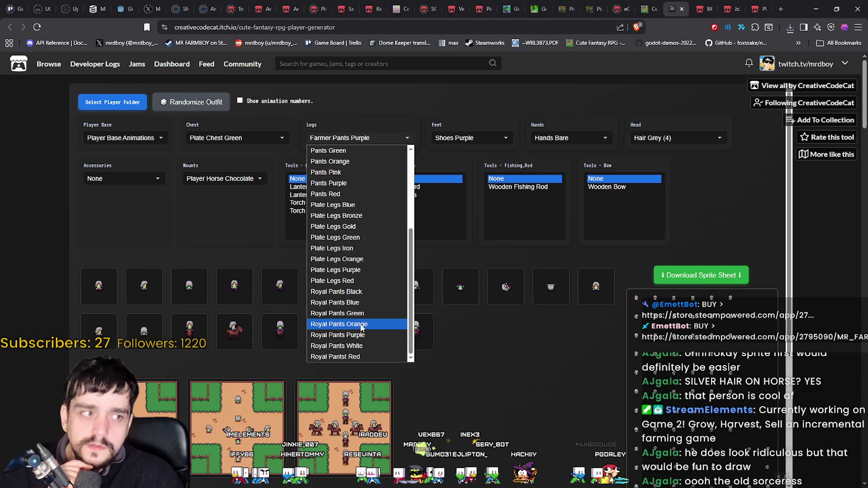
click(367, 291)
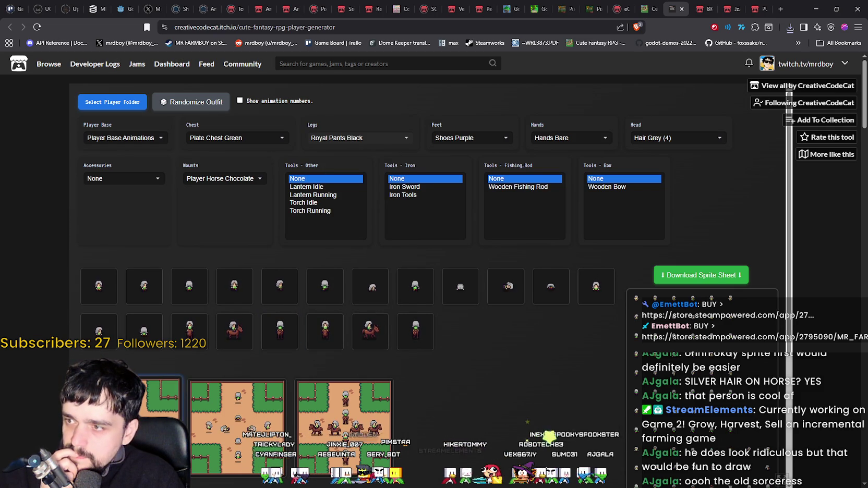
Save the demo map image as download (5).png.
right_click(146, 392)
click(652, 210)
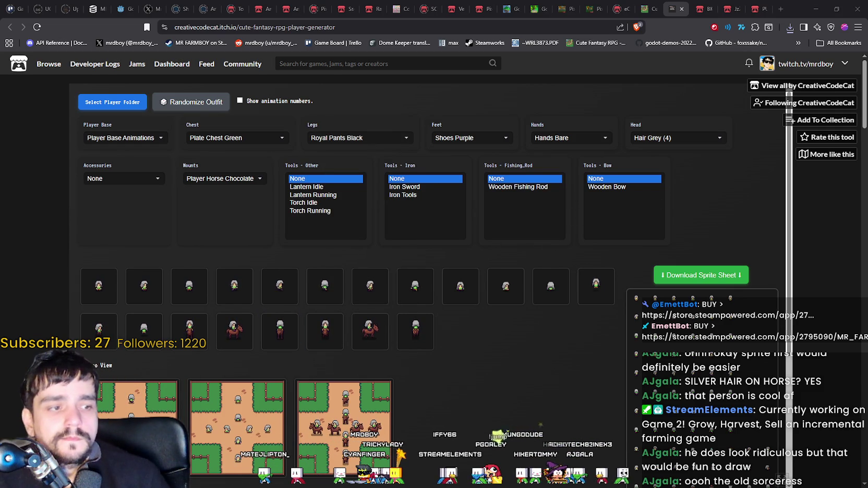
click(790, 27)
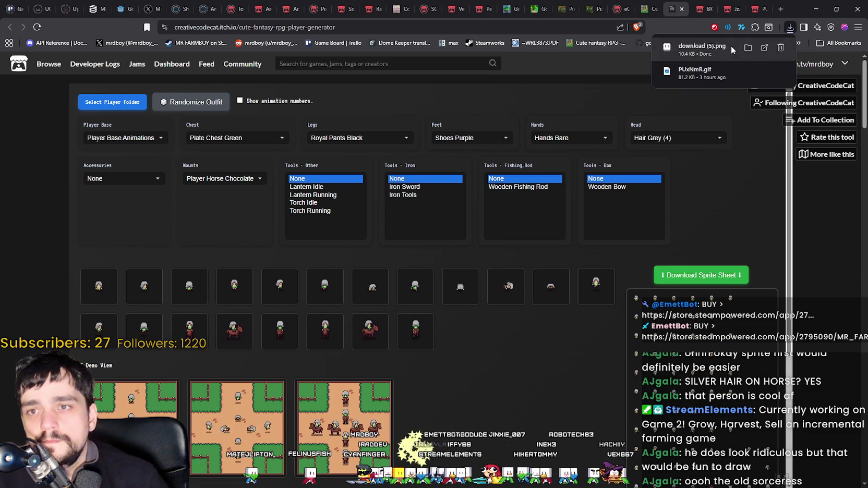
click(730, 46)
scroll(481, 240, up, 1)
scroll(482, 240, down, 3)
scroll(482, 237, up, 2)
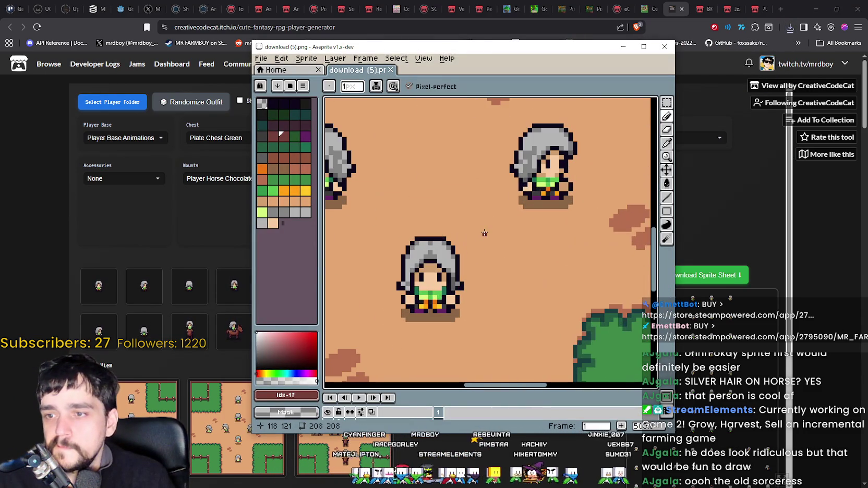
scroll(484, 230, down, 3)
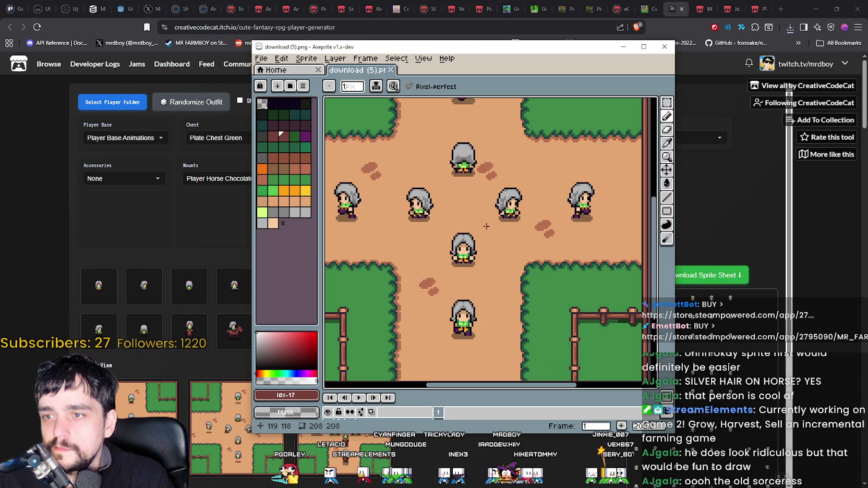
scroll(487, 230, up, 2)
mouse_move(485, 184)
mouse_down()
mouse_move(492, 140)
mouse_move(501, 194)
mouse_up()
scroll(506, 257, down, 1)
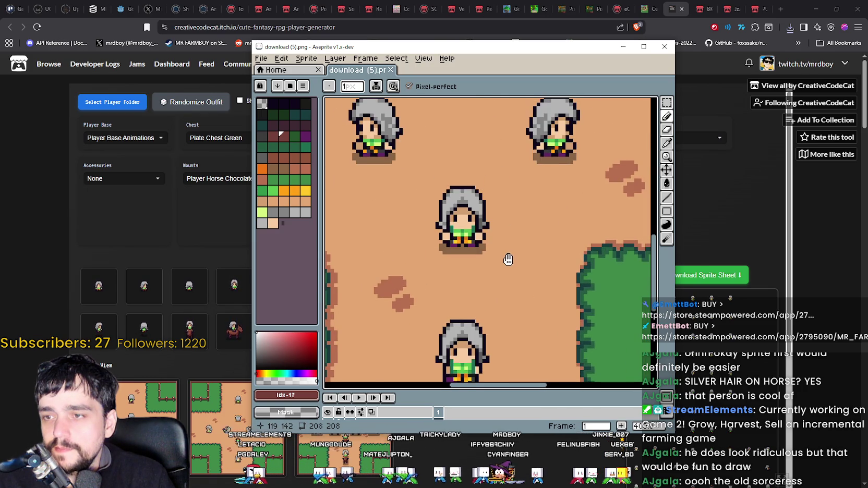
drag(518, 150, 526, 218)
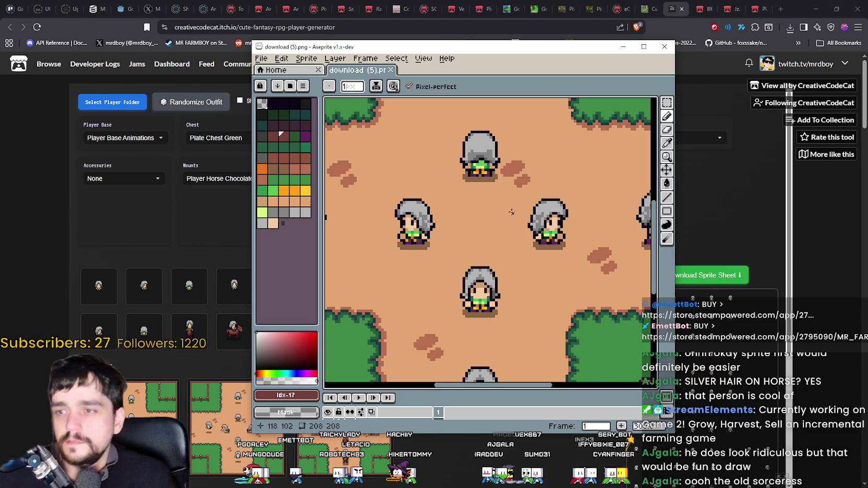
scroll(511, 212, down, 1)
click(664, 47)
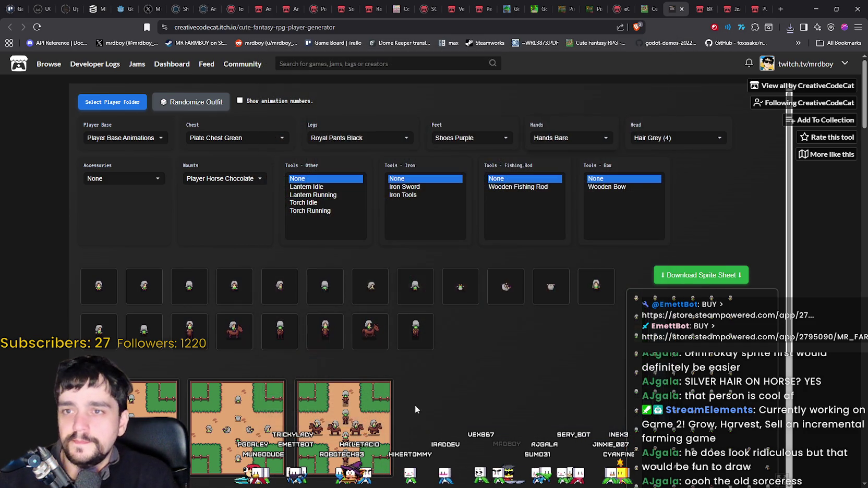
Randomize the outfit until it shows black hair, Royal Shirt Green and Plate Legs Purple.
click(200, 102)
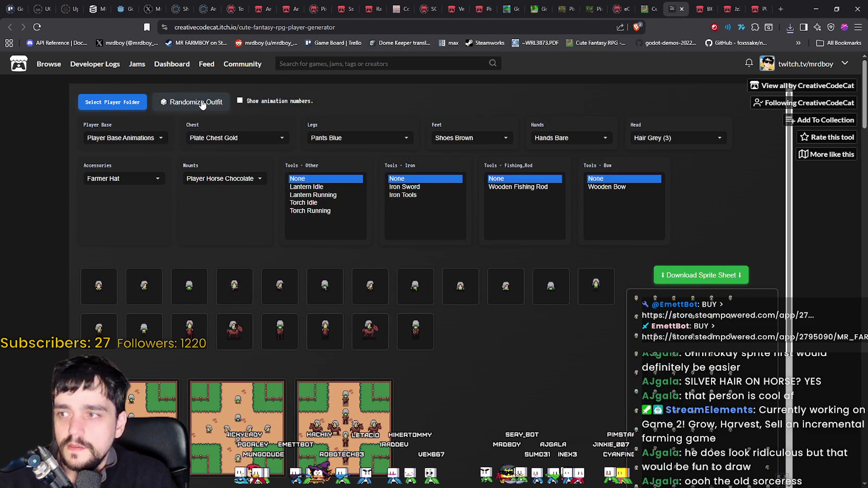
click(203, 105)
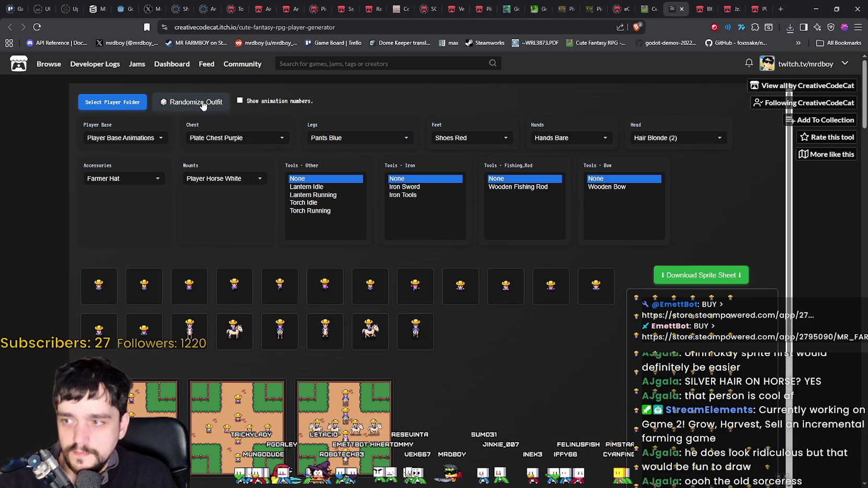
click(203, 104)
click(203, 104)
click(203, 104)
click(203, 104)
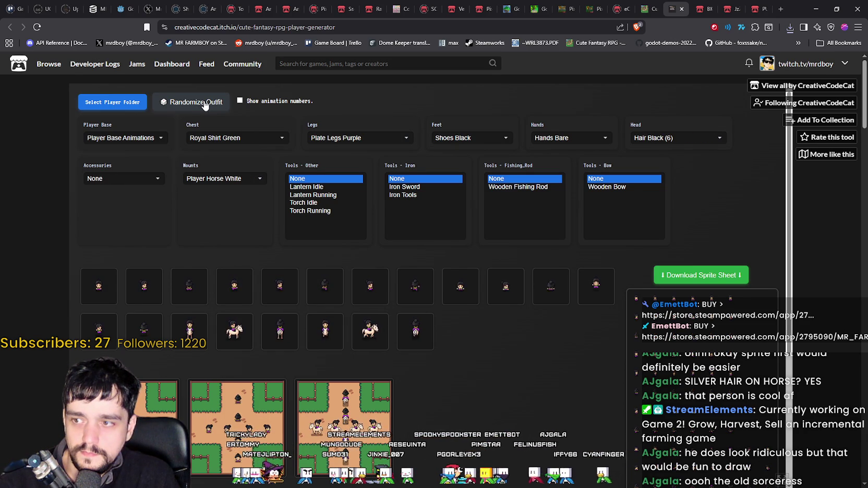
Save the first demo map image as download (6).png.
scroll(205, 106, down, 3)
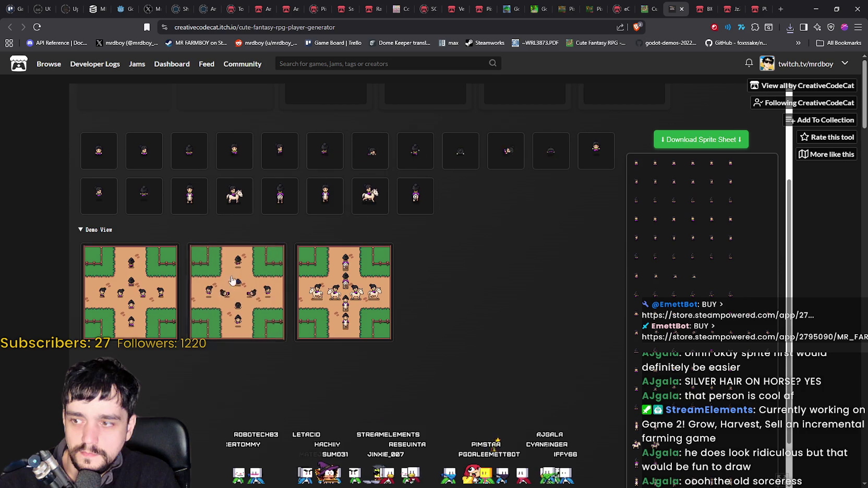
right_click(150, 269)
click(180, 287)
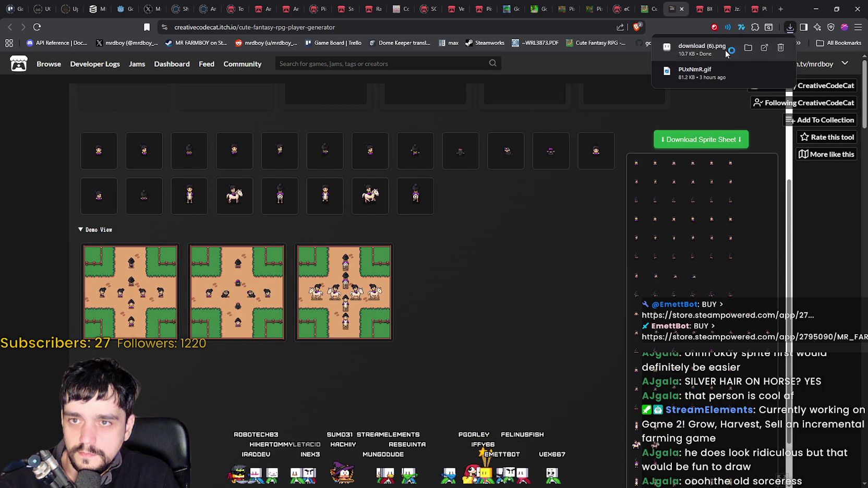
click(725, 49)
scroll(476, 219, down, 1)
mouse_move(480, 140)
mouse_down()
mouse_move(471, 97)
mouse_move(452, 93)
mouse_move(403, 294)
mouse_move(393, 302)
mouse_move(443, 290)
mouse_move(481, 228)
mouse_move(487, 194)
mouse_up()
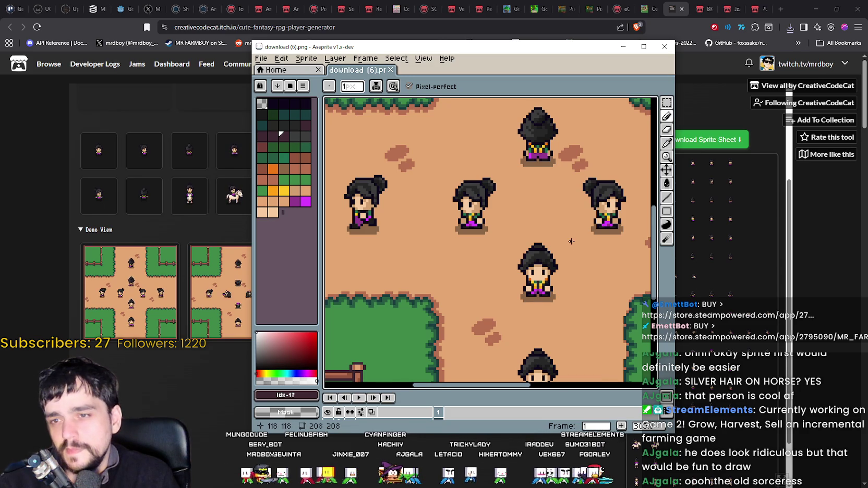
scroll(571, 241, down, 1)
click(668, 54)
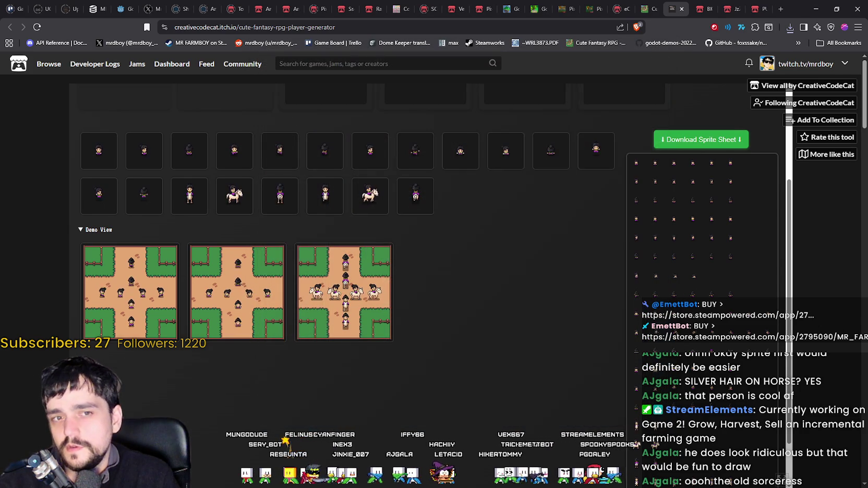
scroll(512, 323, down, 1)
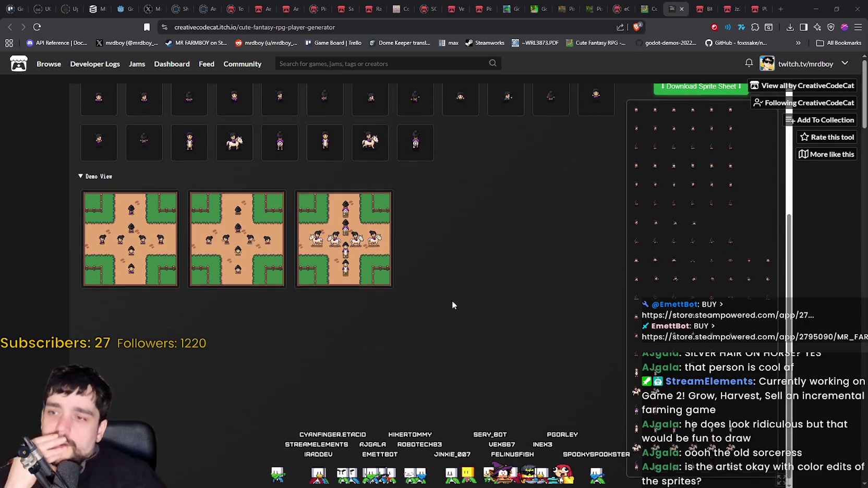
Randomize the outfit until it shows Hair Black (4), Shirt Pink and Plate Legs Orange.
scroll(479, 315, up, 2)
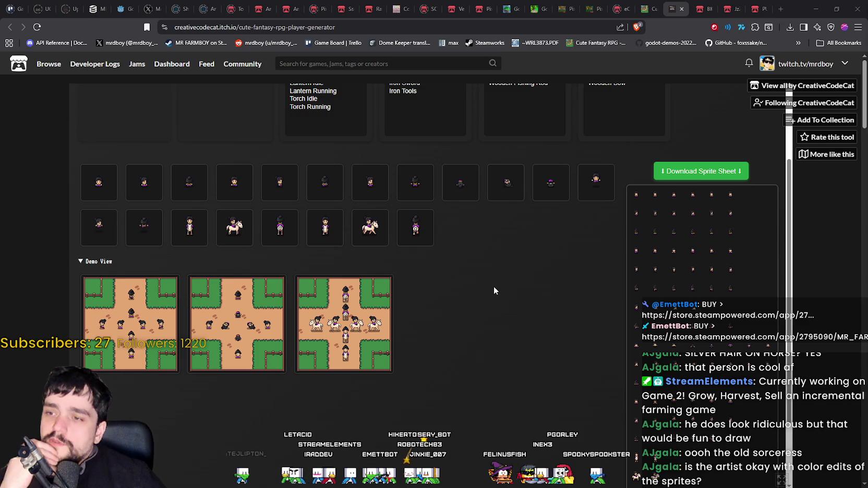
scroll(479, 268, down, 1)
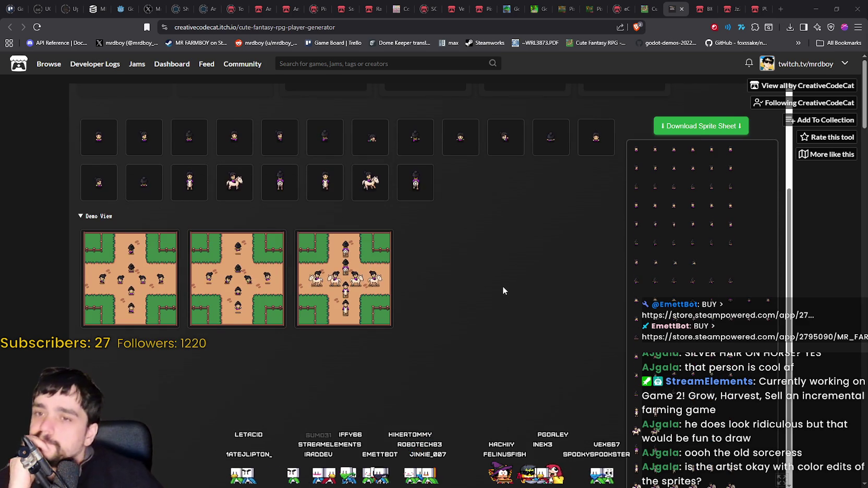
scroll(502, 288, up, 2)
scroll(88, 148, up, 2)
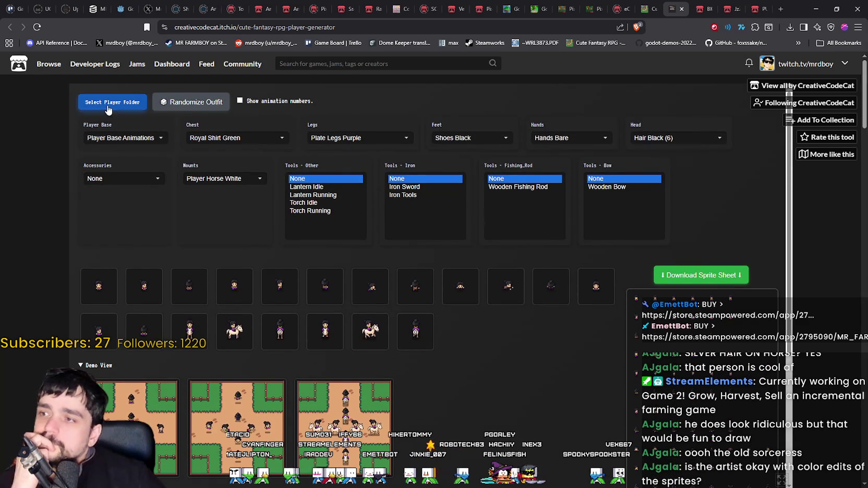
click(192, 104)
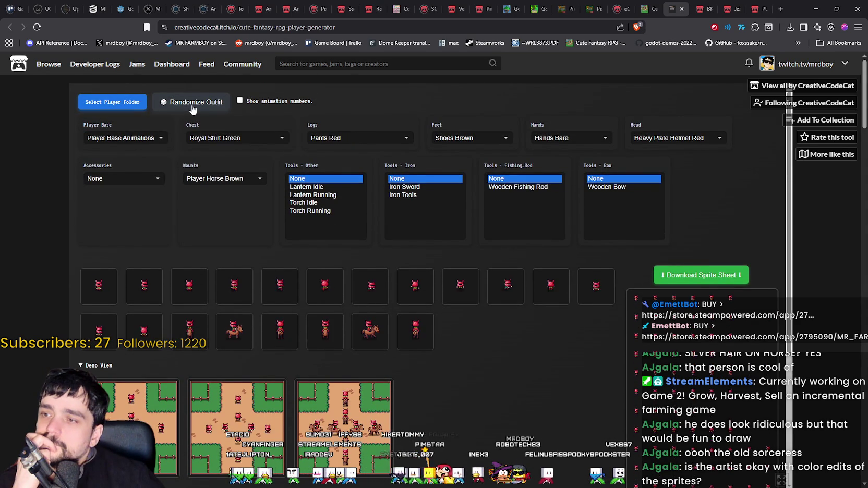
click(192, 104)
click(192, 104)
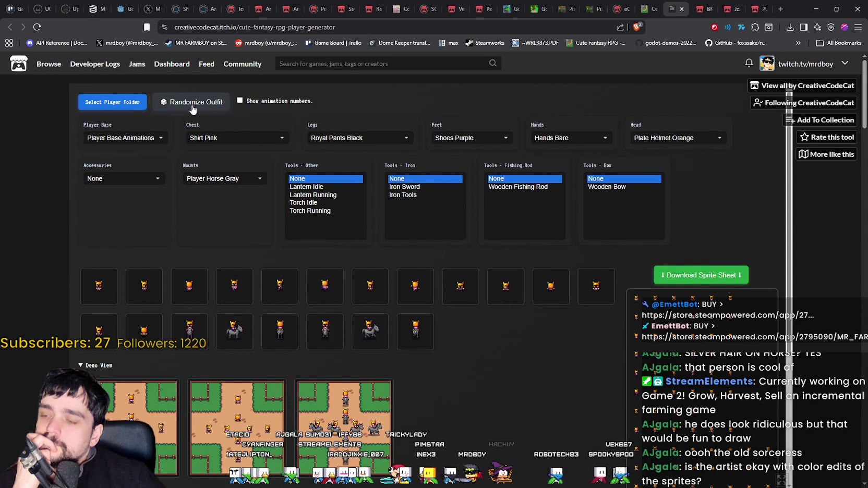
click(192, 104)
click(192, 105)
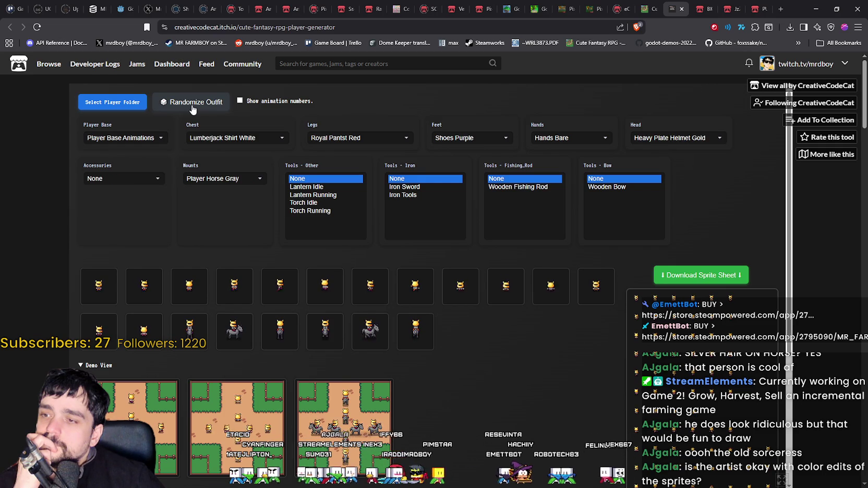
click(192, 104)
click(191, 104)
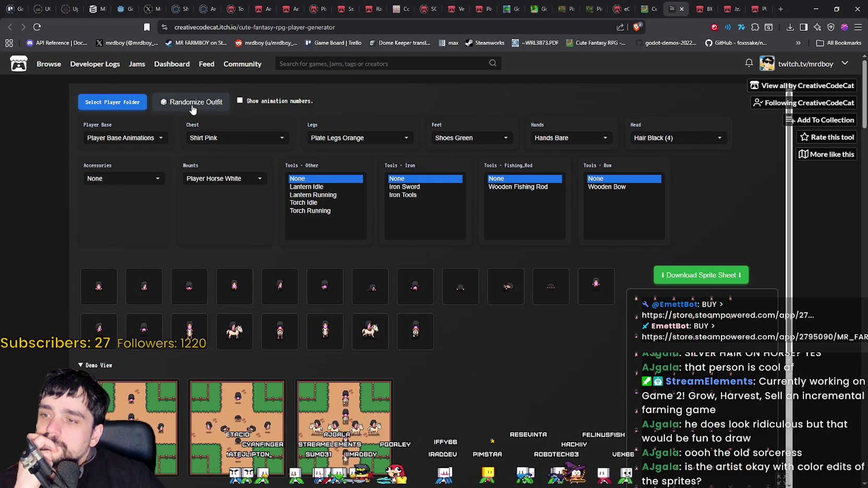
Save the first demo scene as download (7).png and open it in Aseprite.
scroll(460, 354, down, 3)
right_click(119, 287)
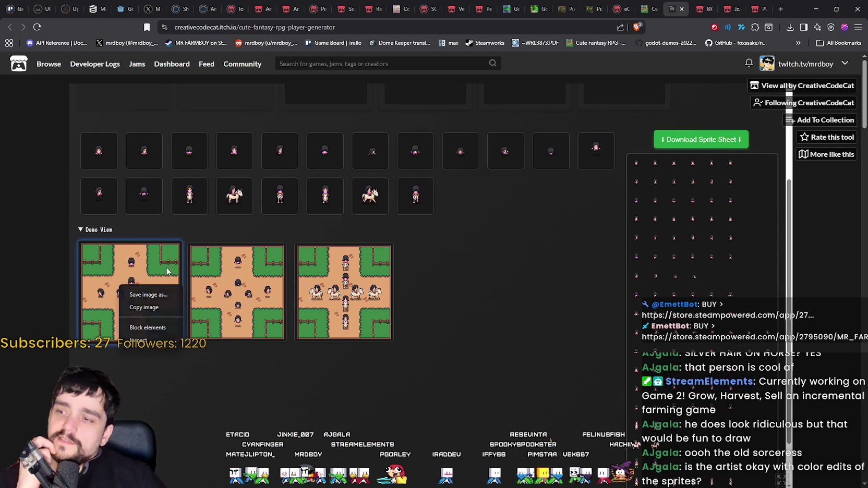
key(Escape)
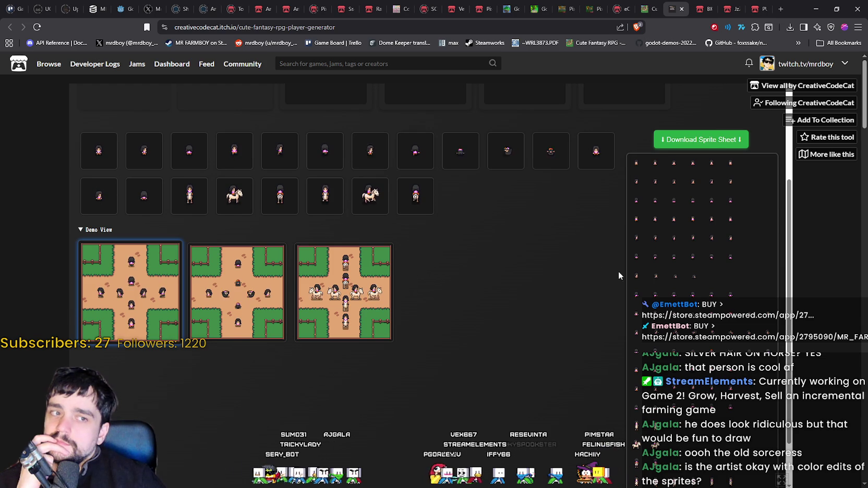
click(702, 140)
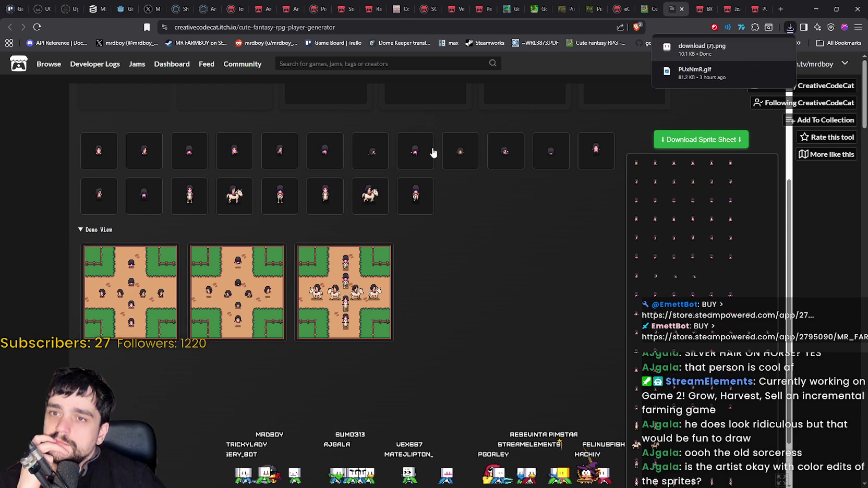
click(704, 47)
scroll(422, 226, up, 3)
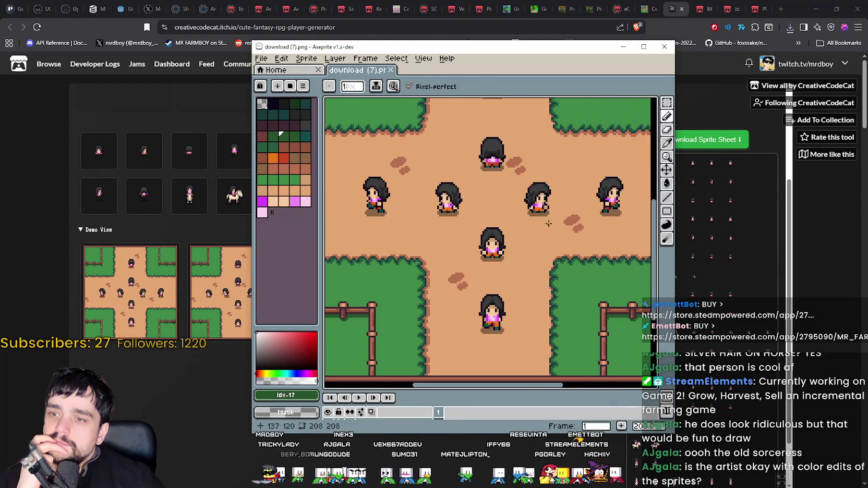
Zoom and pan across the black-haired characters in download (7).png, then close Aseprite.
drag(490, 318, 502, 190)
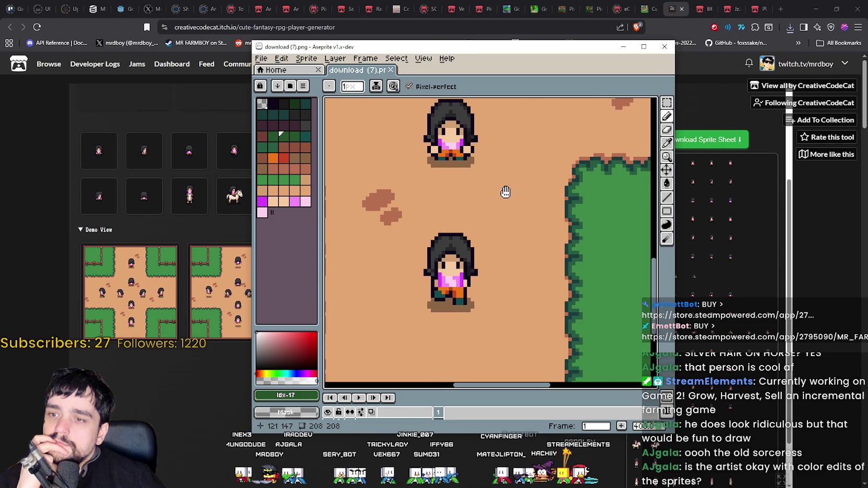
scroll(505, 191, down, 2)
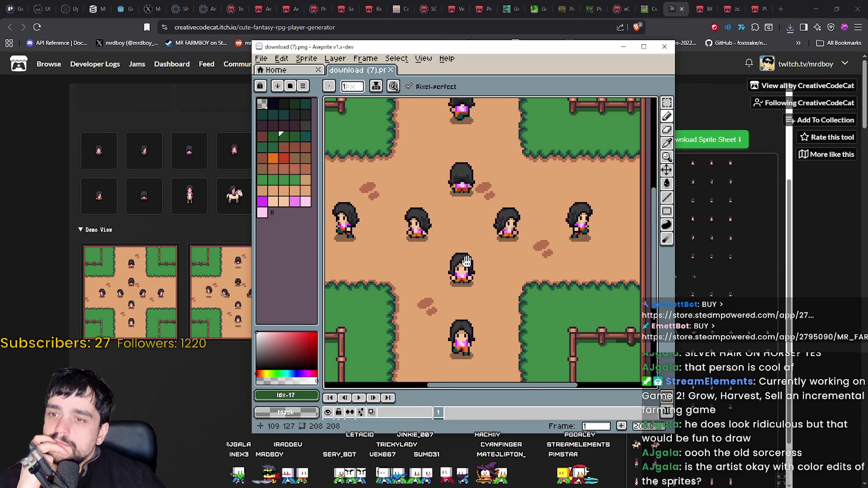
mouse_move(466, 262)
mouse_down()
mouse_move(499, 288)
mouse_move(518, 276)
mouse_move(514, 283)
mouse_up()
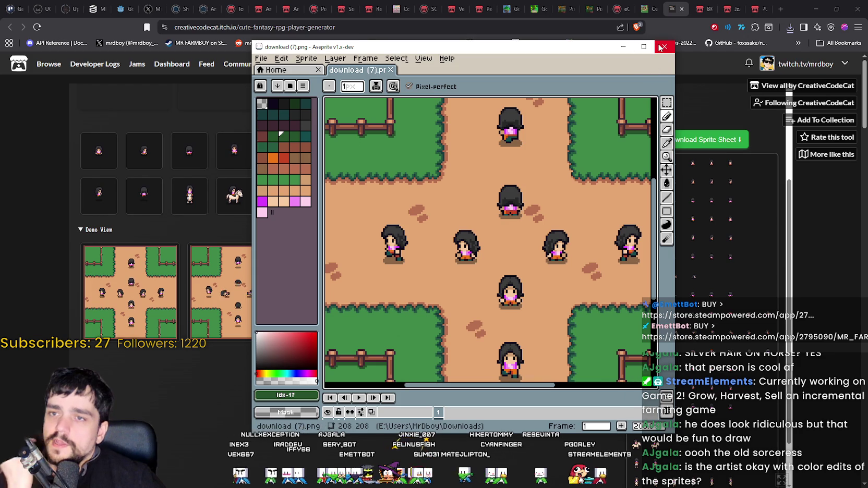
click(664, 46)
scroll(382, 266, up, 3)
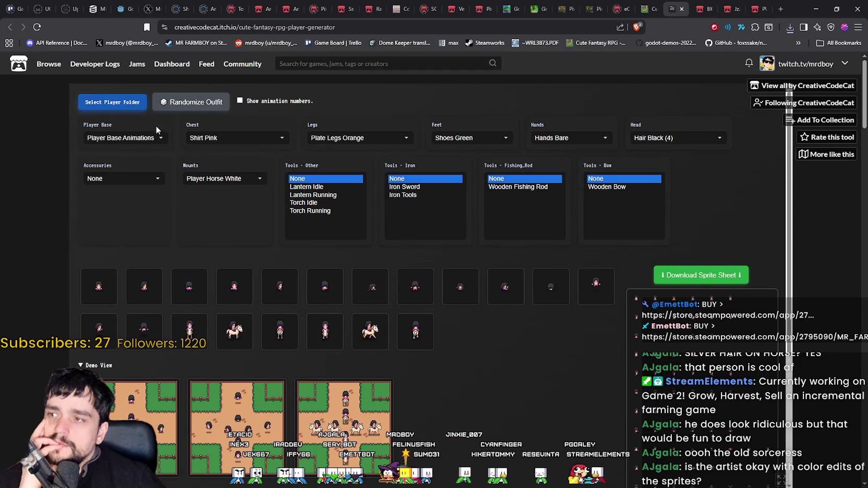
Randomize the outfit to Lumberjack Shirt Pink, Farmer Pants Orange and Hair Black (5).
click(189, 104)
click(189, 104)
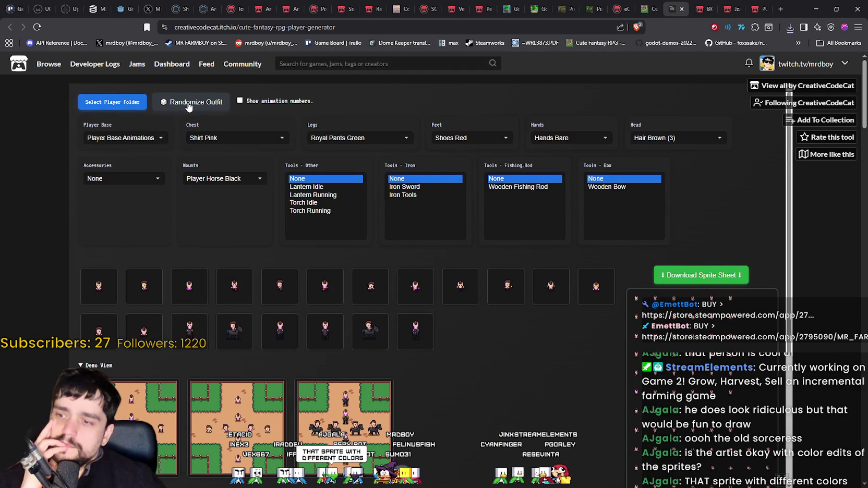
click(189, 103)
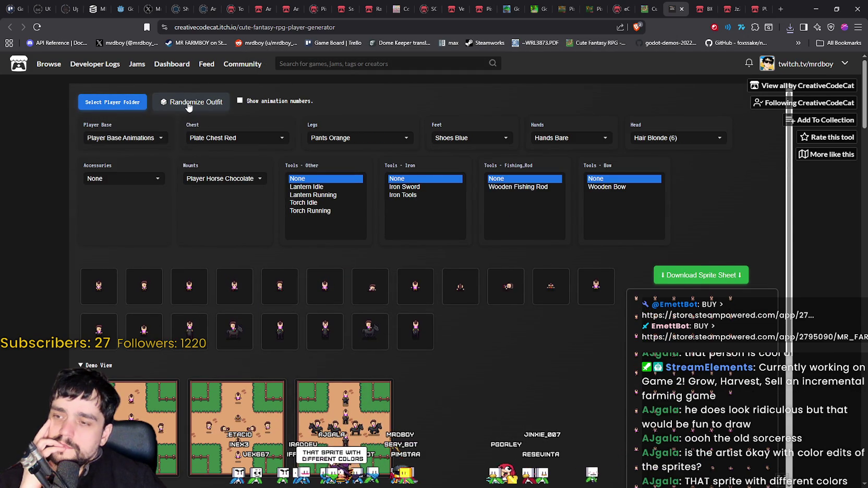
click(189, 104)
click(189, 103)
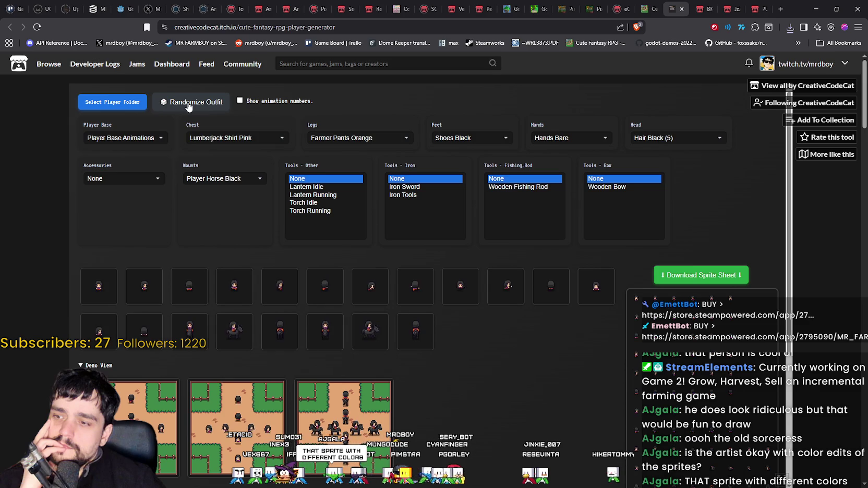
Save the first demo scene image as download (8).png.
scroll(253, 217, down, 2)
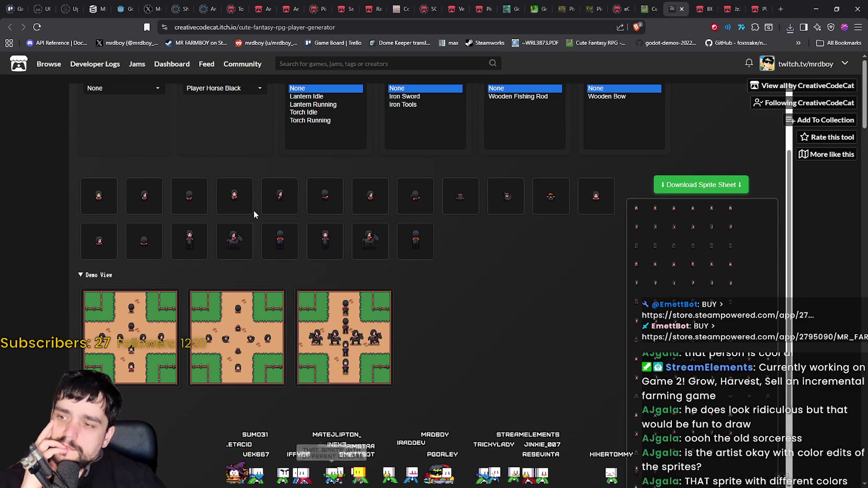
click(134, 329)
right_click(140, 319)
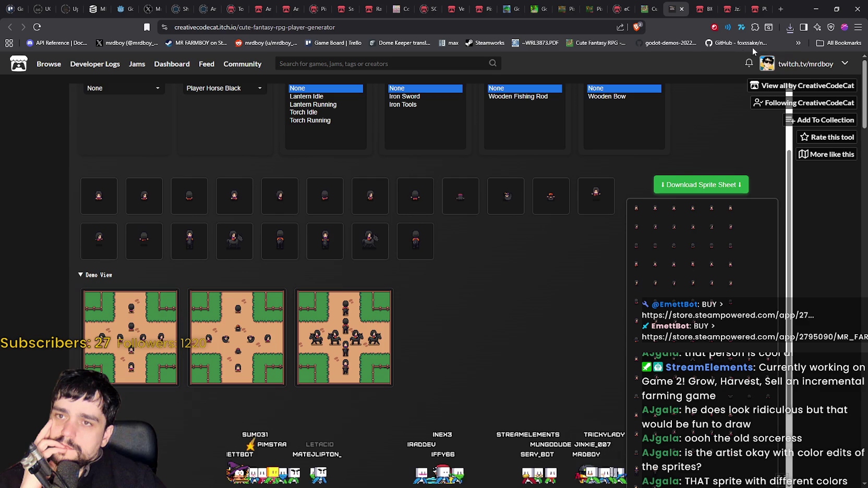
click(790, 27)
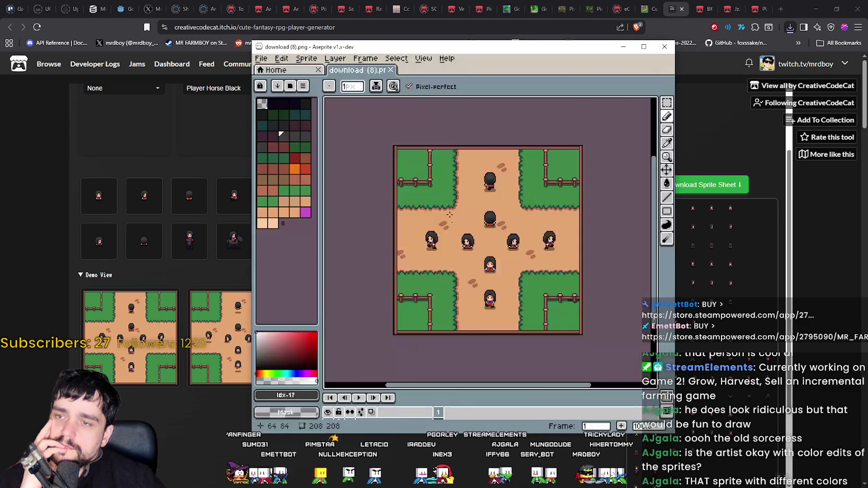
Zoom and pan around download (8).png's pink-shirted, dark-haired characters, then close Aseprite.
scroll(490, 190, up, 3)
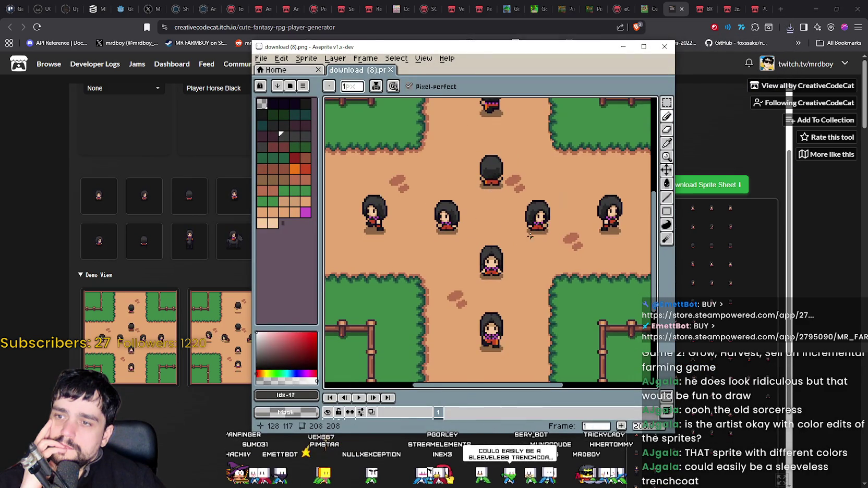
scroll(533, 254, up, 2)
drag(536, 226, 503, 208)
scroll(502, 209, down, 1)
mouse_move(428, 208)
mouse_down()
mouse_move(451, 199)
mouse_move(559, 263)
mouse_up()
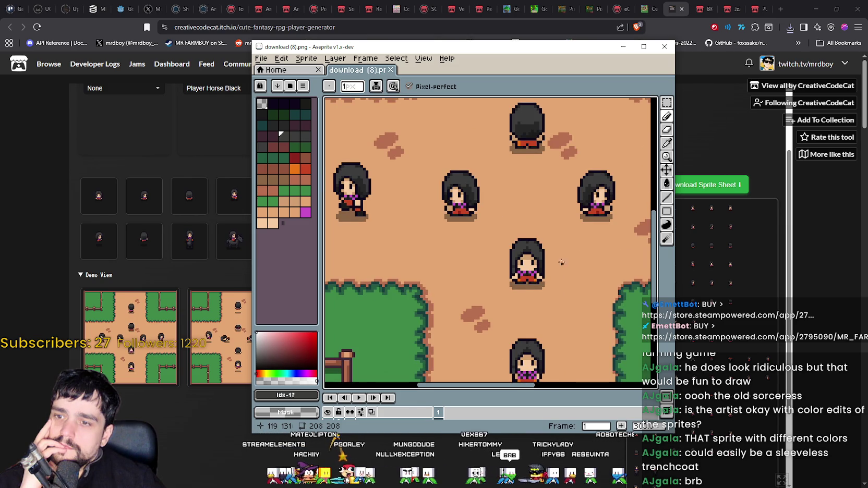
mouse_move(473, 184)
mouse_down()
mouse_move(433, 198)
mouse_move(417, 180)
mouse_move(366, 209)
mouse_up()
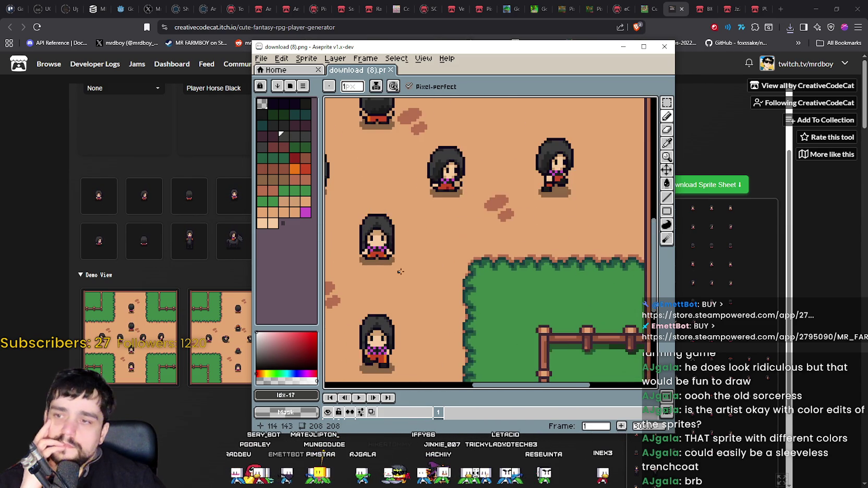
scroll(480, 254, up, 5)
scroll(480, 254, down, 2)
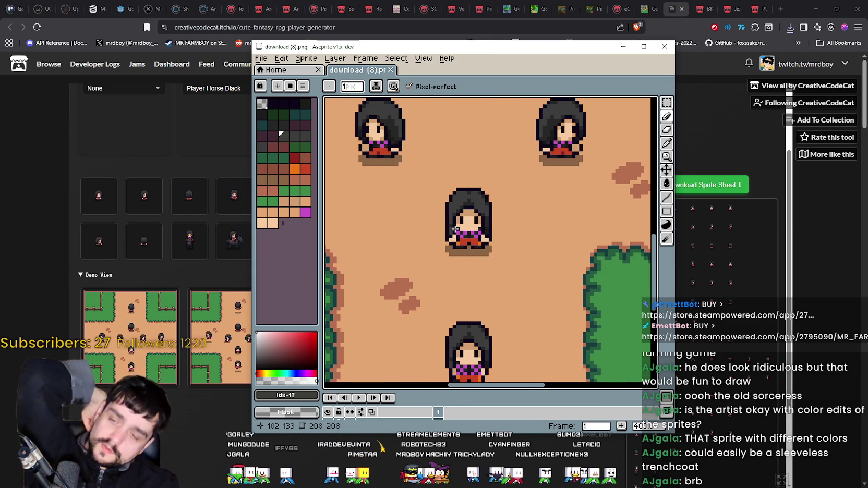
scroll(450, 222, down, 2)
scroll(519, 248, left, 3)
scroll(535, 281, down, 2)
scroll(506, 281, up, 1)
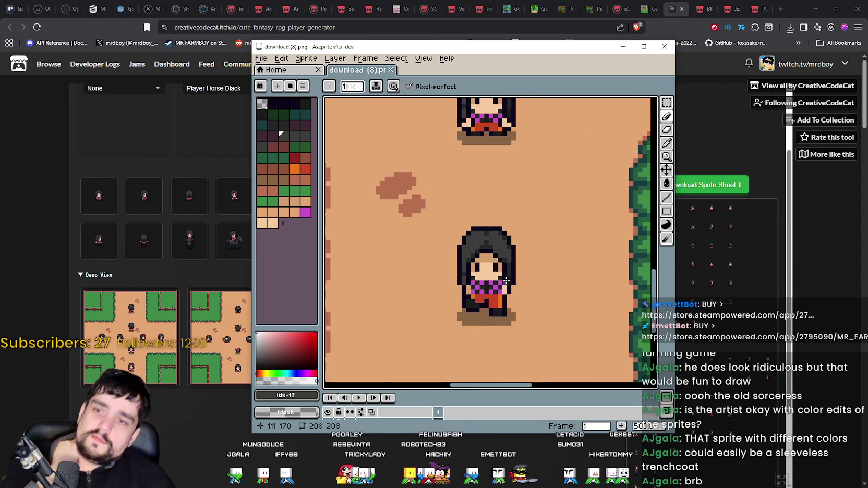
scroll(506, 235, down, 2)
mouse_move(511, 186)
mouse_down()
mouse_move(459, 219)
mouse_move(438, 260)
mouse_move(479, 363)
mouse_up()
scroll(445, 290, down, 1)
scroll(658, 166, down, 2)
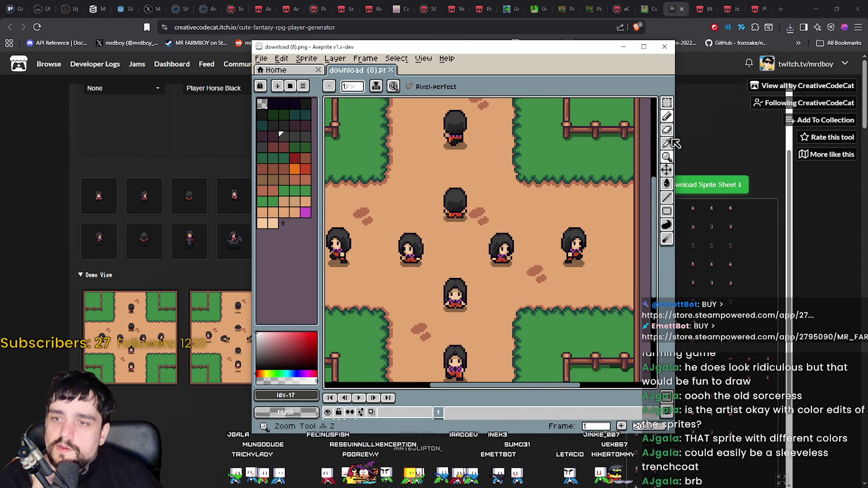
scroll(441, 257, up, 2)
scroll(547, 258, down, 1)
scroll(485, 266, up, 2)
scroll(554, 239, up, 2)
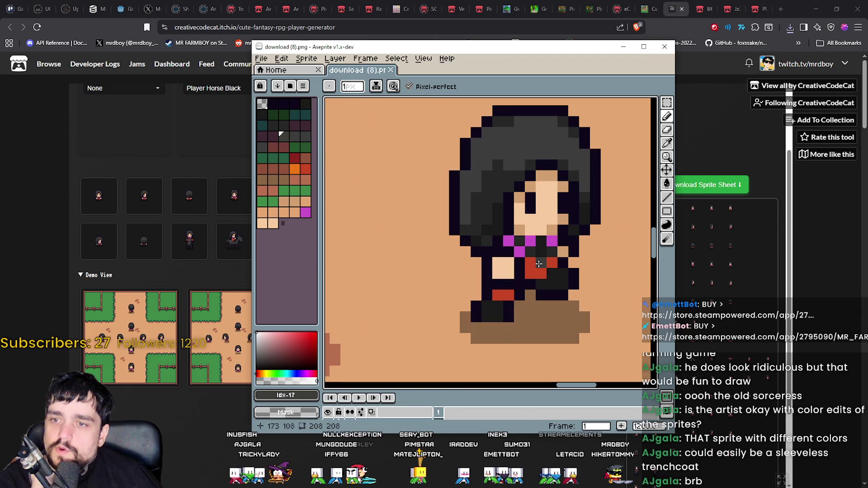
scroll(368, 255, down, 1)
scroll(500, 251, down, 2)
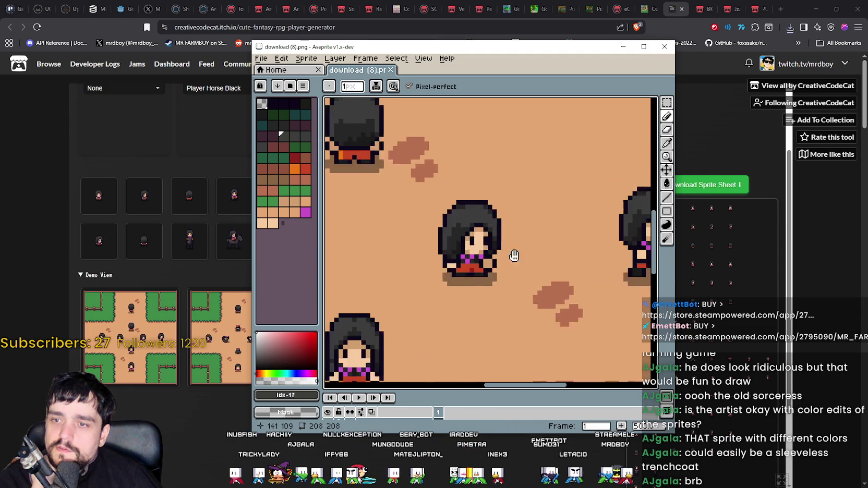
scroll(532, 220, up, 2)
scroll(532, 220, up, 1)
scroll(532, 220, down, 2)
click(664, 46)
Reroll to Farmer Shirt White And Brown, Pants Green, Shoes Pink, Hair Ginger (5) and grab the first demo scene.
scroll(434, 265, up, 1)
scroll(434, 265, up, 1)
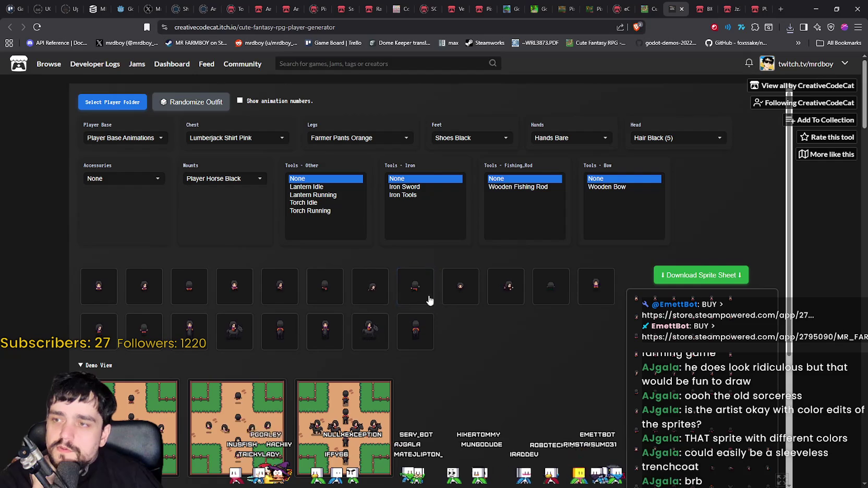
click(193, 103)
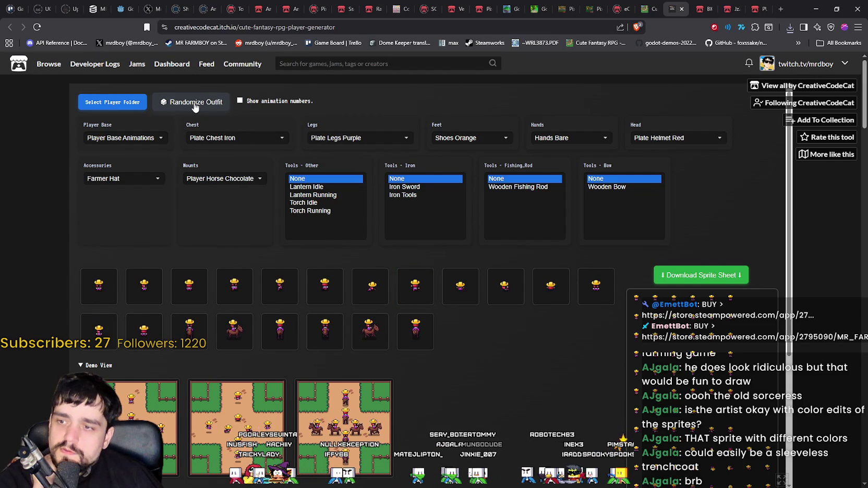
click(194, 107)
scroll(508, 410, down, 1)
scroll(508, 410, down, 3)
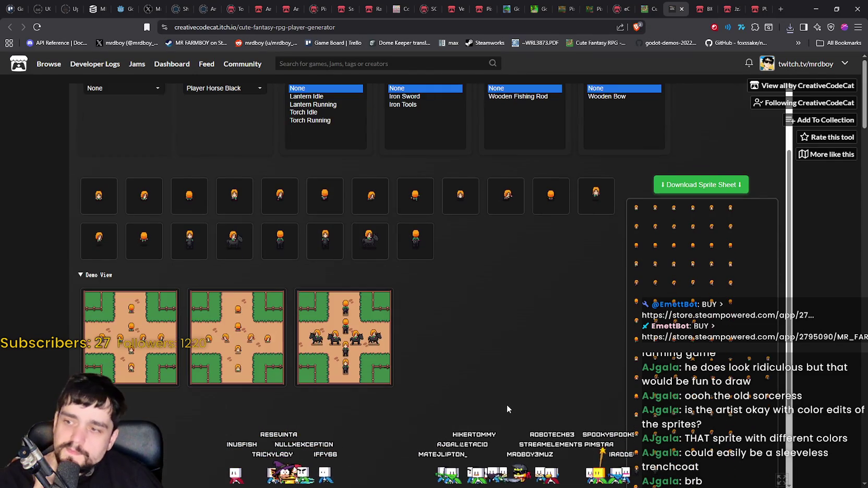
right_click(138, 333)
click(165, 353)
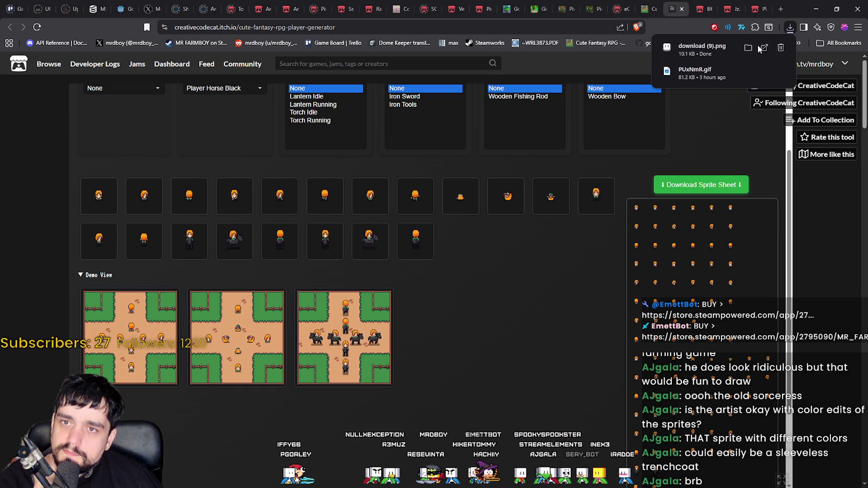
Inspect download (9).png up close in Aseprite, then close it.
click(701, 49)
scroll(461, 227, up, 2)
scroll(469, 199, down, 3)
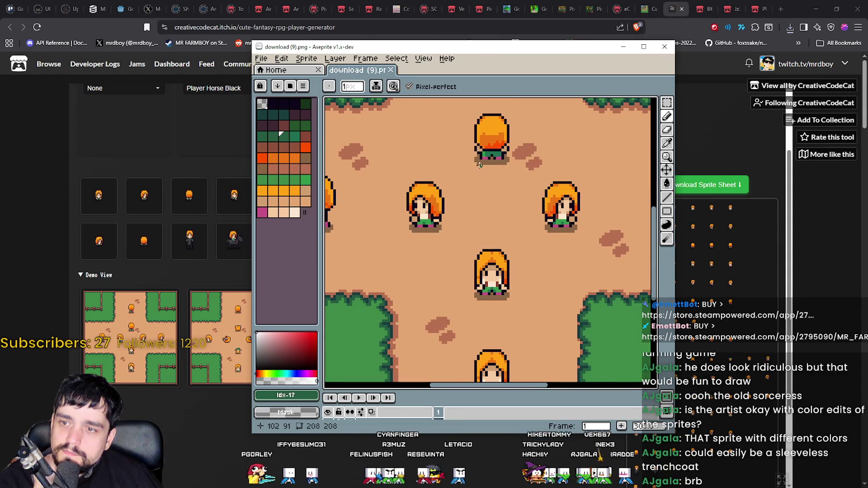
scroll(475, 168, down, 3)
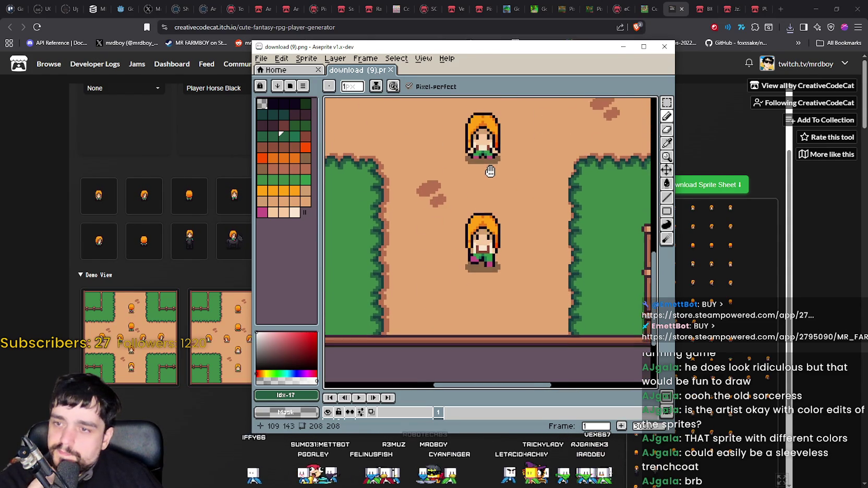
scroll(470, 172, right, 2)
scroll(440, 185, up, 2)
scroll(440, 185, down, 3)
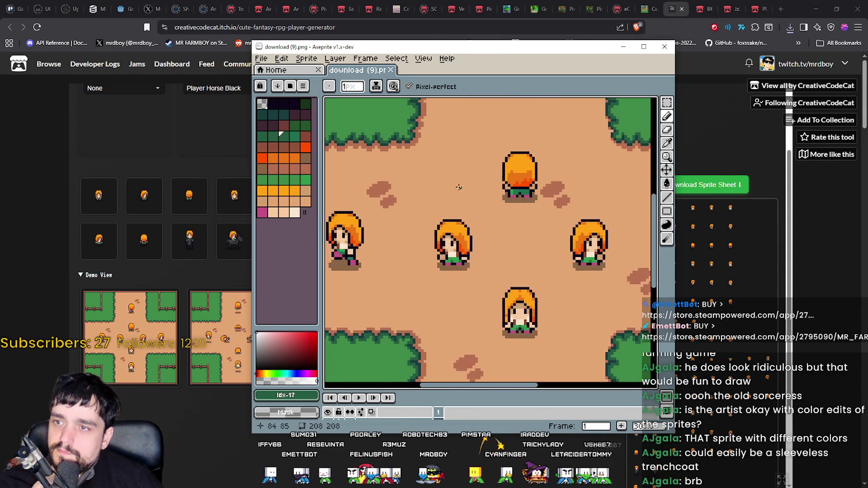
scroll(440, 185, up, 2)
click(664, 46)
scroll(329, 196, up, 2)
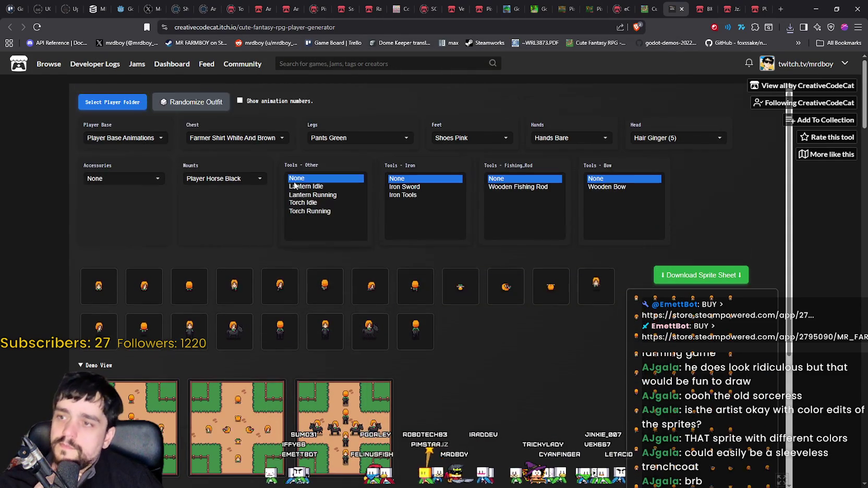
Randomize until Royal Shirt White, Farmer Pants Pink, Shoes Red and Hair Brown (4) appear.
click(177, 106)
click(179, 106)
click(180, 107)
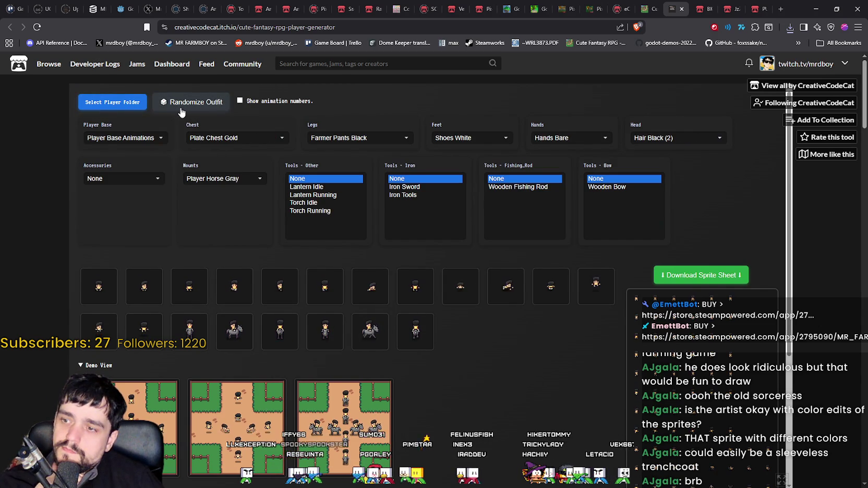
click(206, 108)
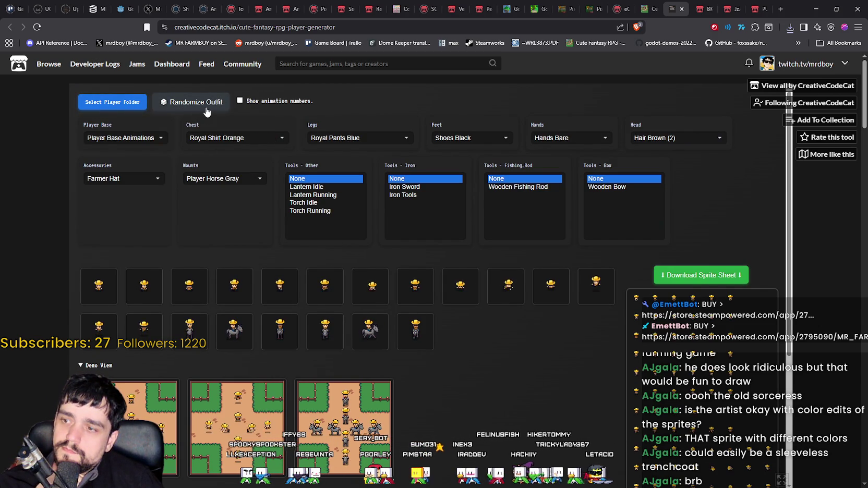
click(206, 111)
click(206, 111)
click(206, 111)
click(206, 111)
click(207, 110)
click(206, 110)
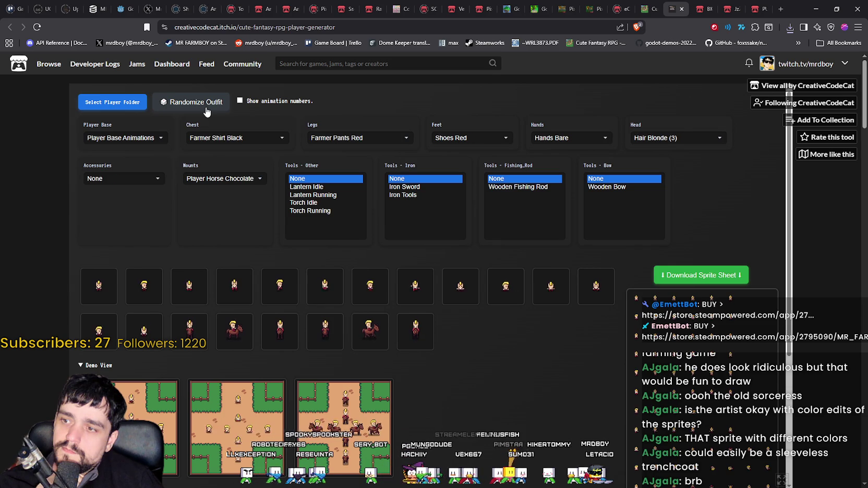
click(206, 110)
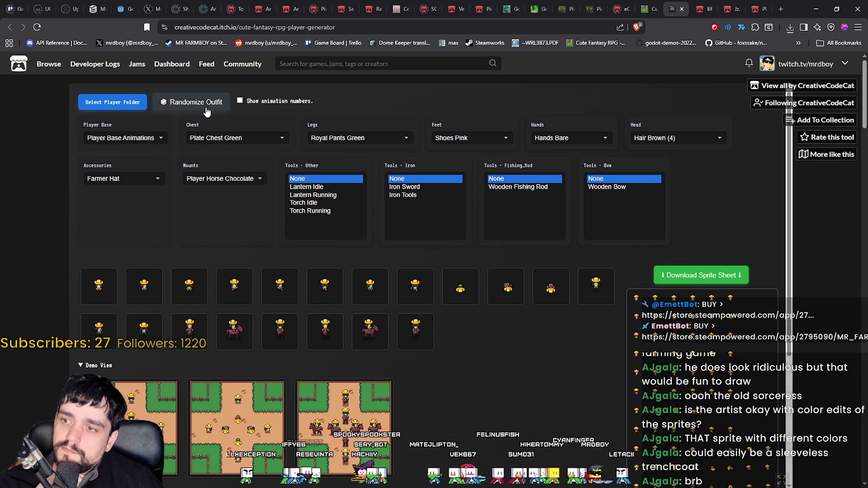
click(206, 111)
click(207, 111)
click(207, 110)
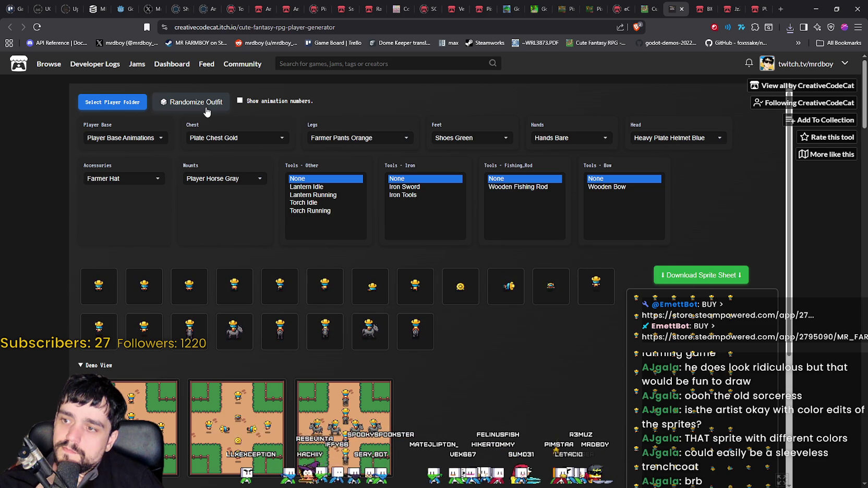
click(207, 111)
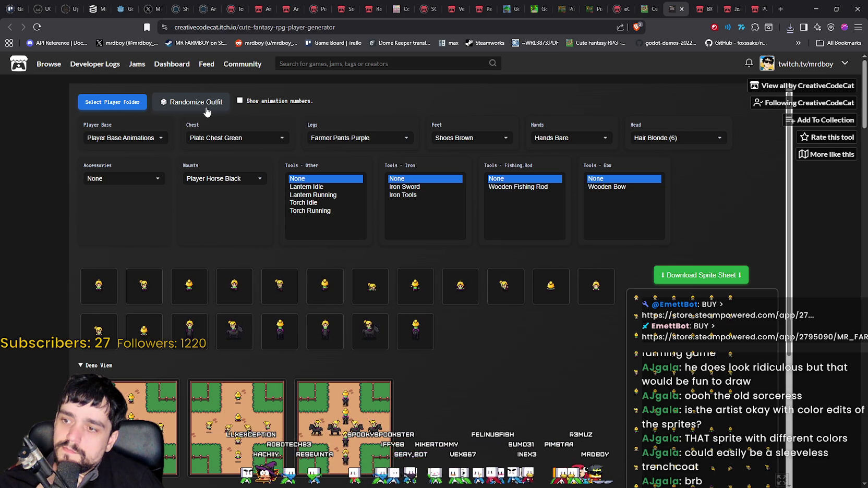
click(207, 111)
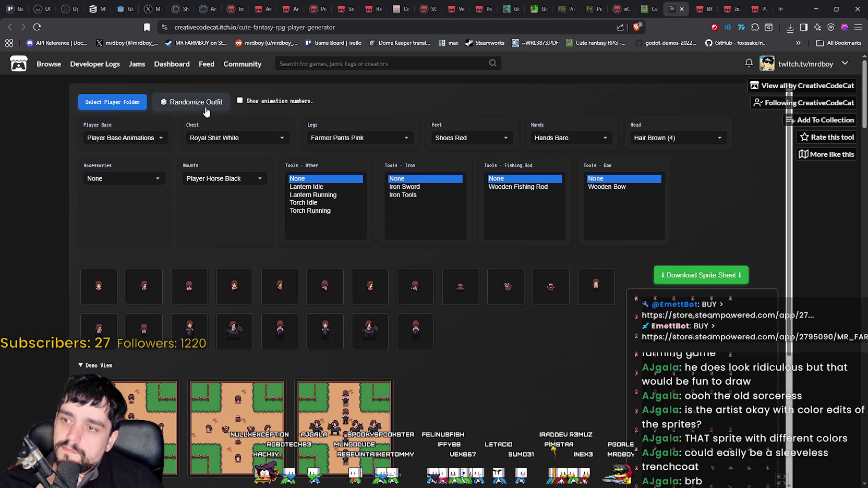
scroll(128, 347, down, 3)
right_click(126, 294)
Download the brown-haired sprite sheet as download (10).png and open it zoomed in Aseprite.
click(139, 298)
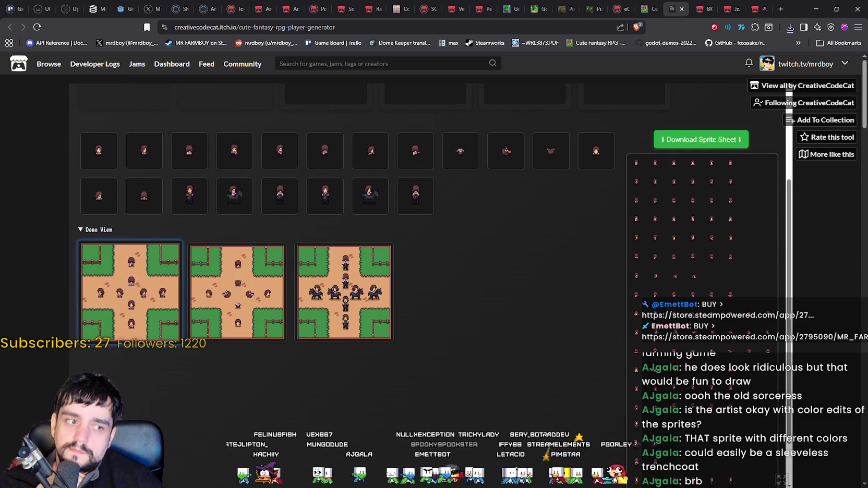
click(508, 134)
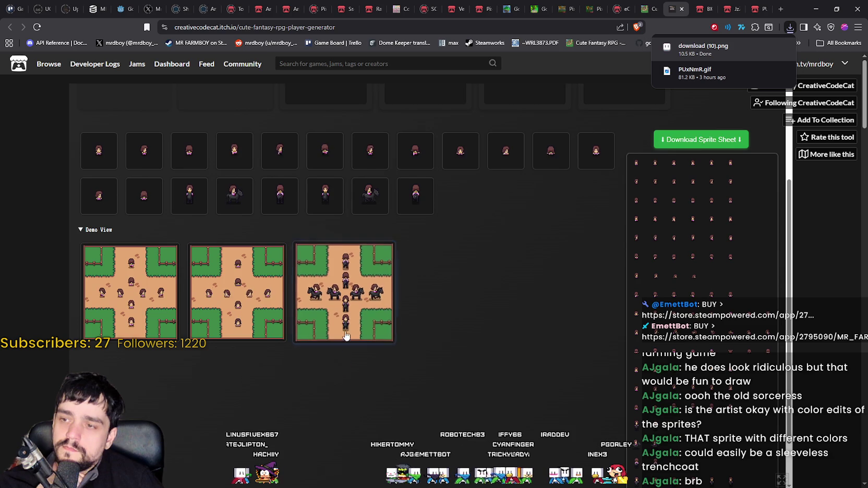
scroll(555, 241, up, 2)
scroll(555, 241, down, 1)
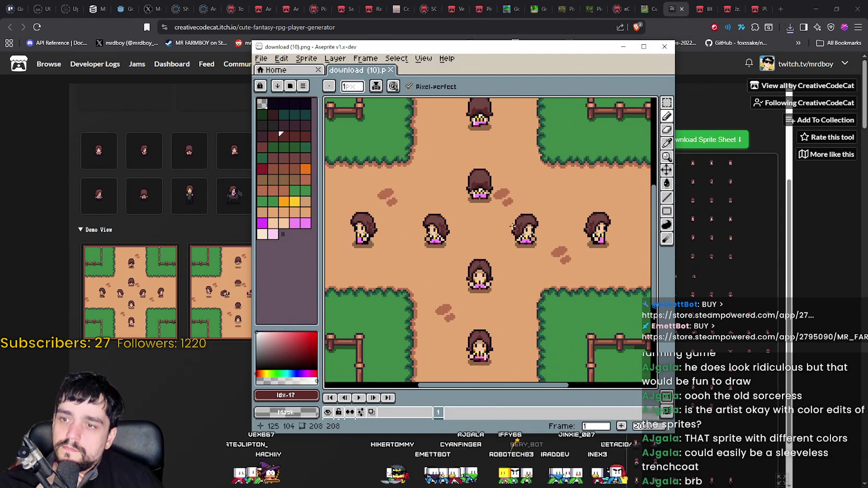
scroll(555, 241, up, 2)
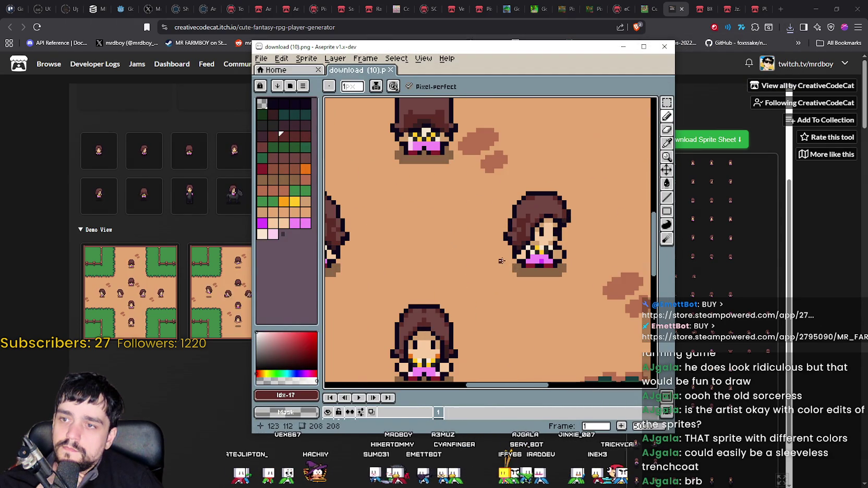
Pan across the brown-haired, pink-panted characters and grass, then close Aseprite.
drag(488, 215, 508, 228)
scroll(508, 228, down, 2)
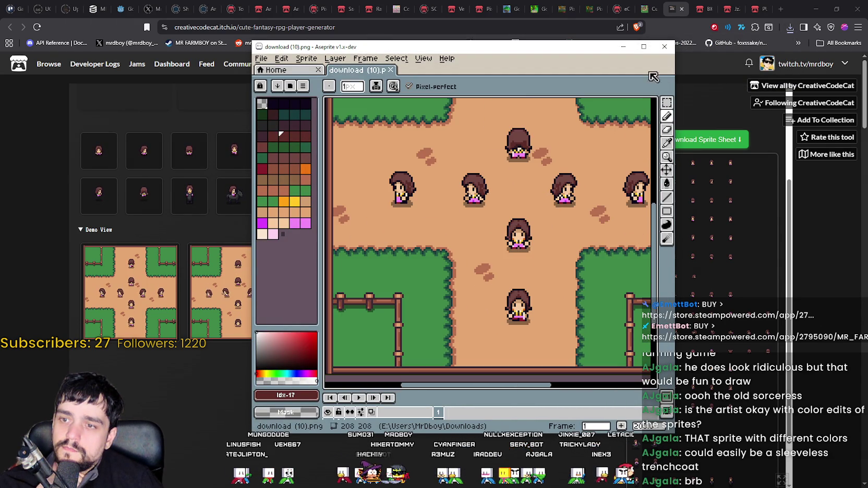
scroll(537, 175, up, 3)
mouse_move(456, 242)
mouse_down()
mouse_move(446, 184)
mouse_move(516, 187)
mouse_up()
scroll(515, 187, down, 2)
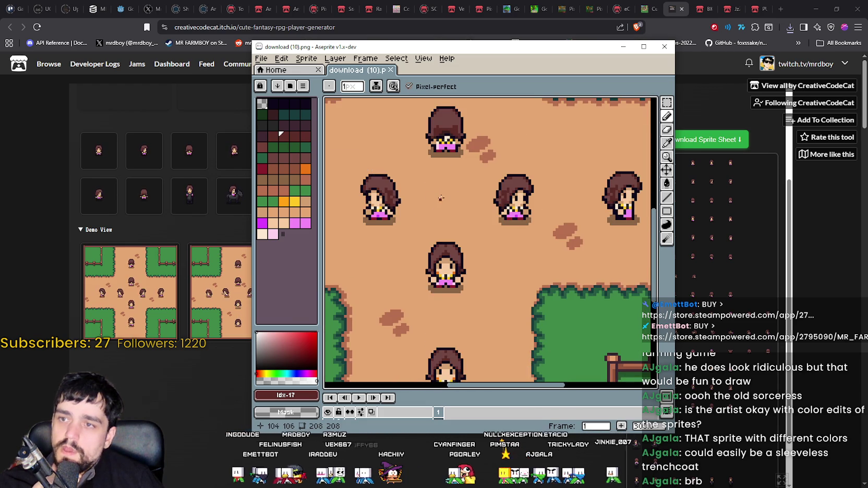
drag(471, 209, 478, 261)
click(664, 46)
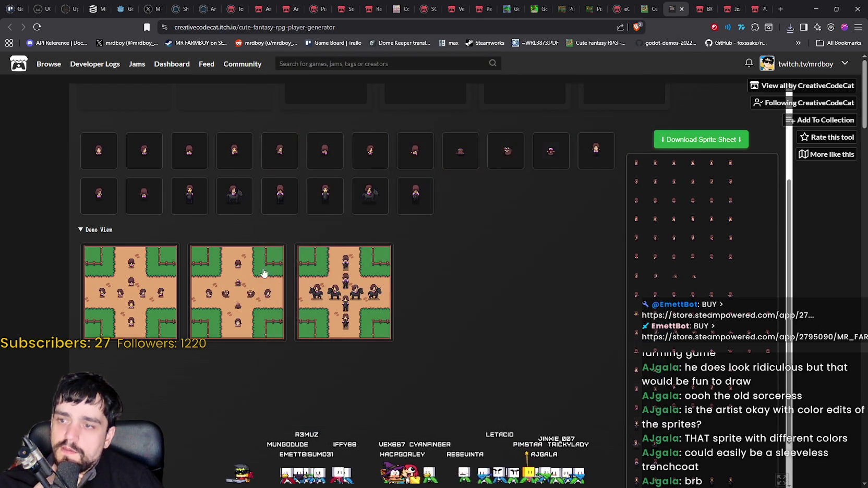
Randomize the outfit twice, landing on Hair Grey (3), Lumberjack Shirt Green, Royal Pants White, Shoes Blue.
scroll(197, 234, up, 3)
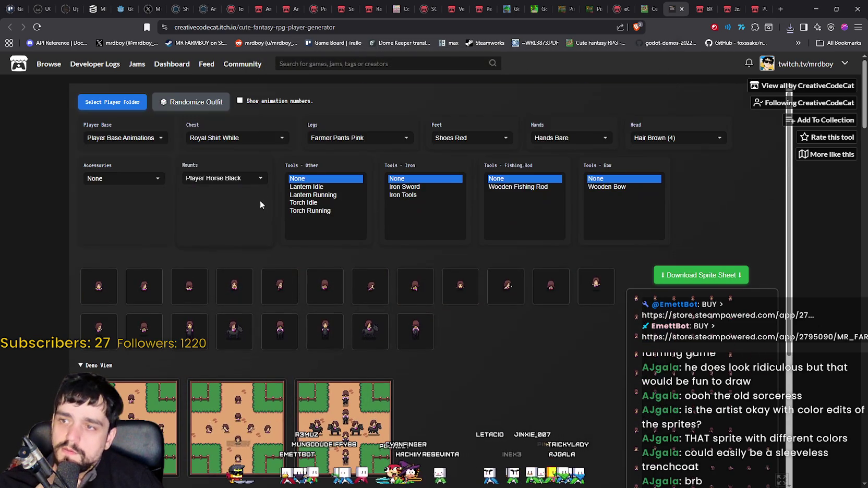
click(179, 112)
click(193, 103)
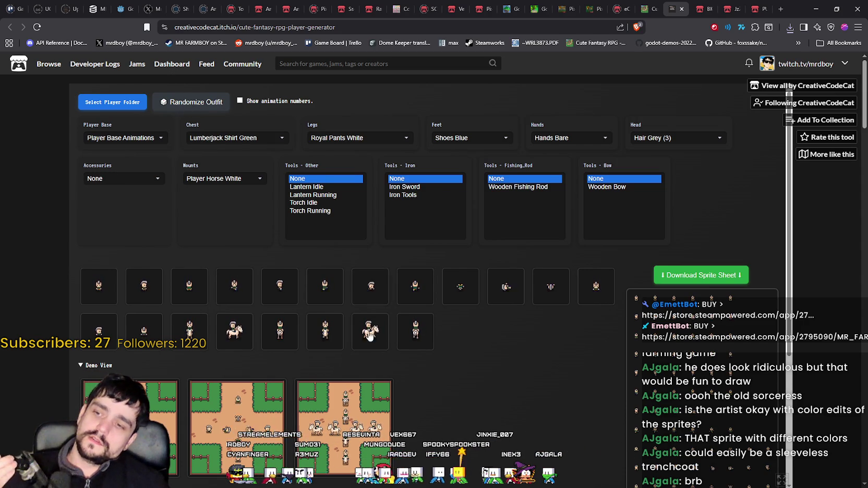
scroll(401, 338, down, 1)
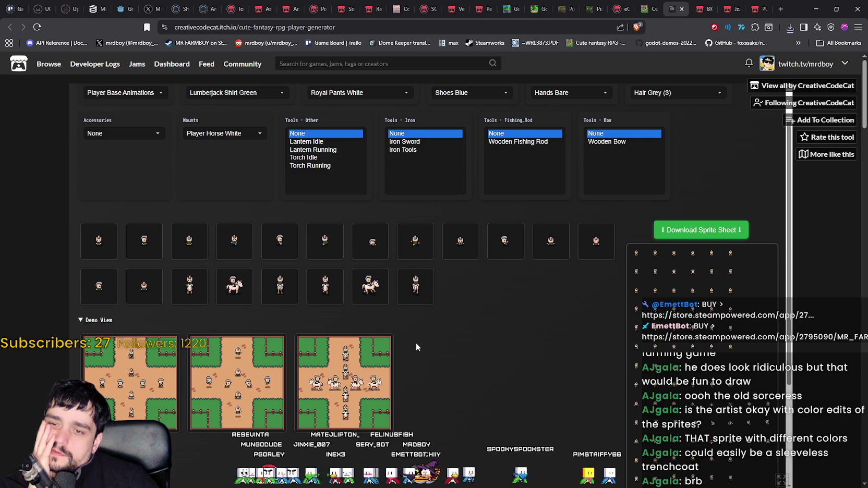
scroll(116, 262, up, 1)
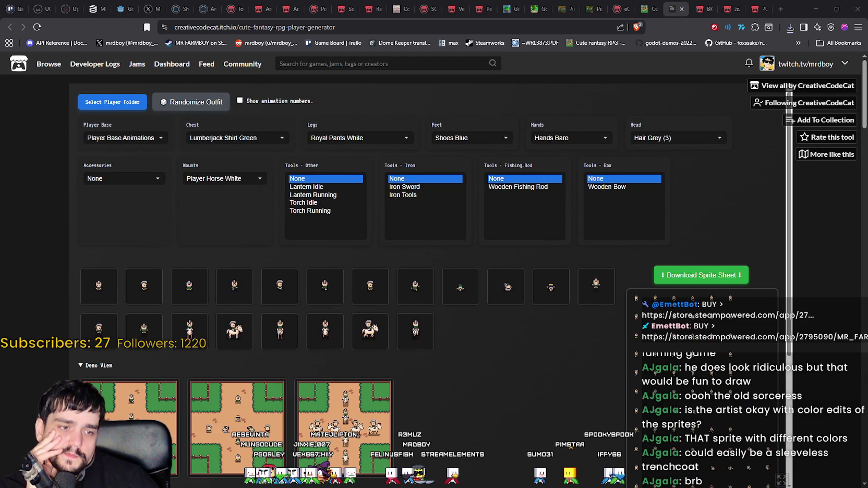
key(alt+Tab)
key(alt+Tab)
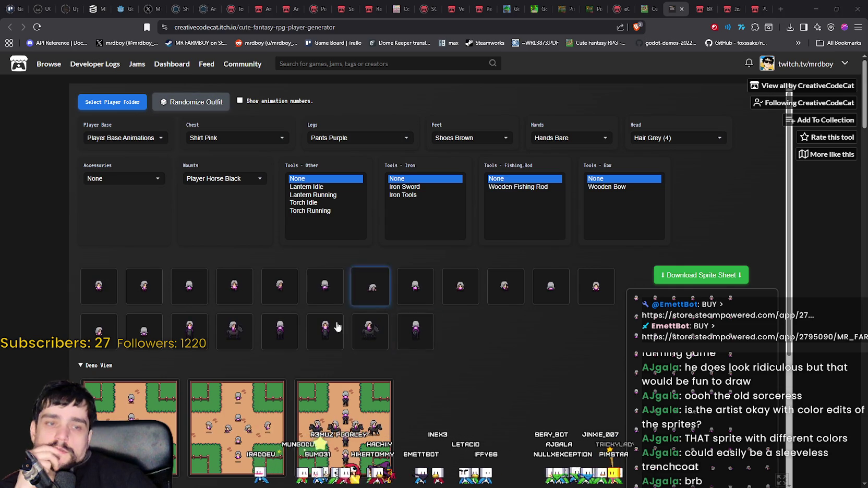
Save the first Demo View scene as download (11).png and zoom into it in Aseprite before closing.
scroll(345, 314, down, 3)
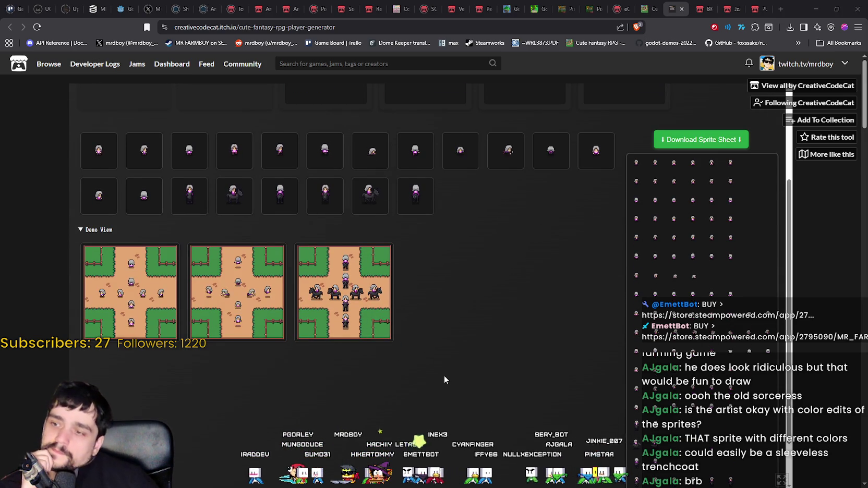
click(151, 286)
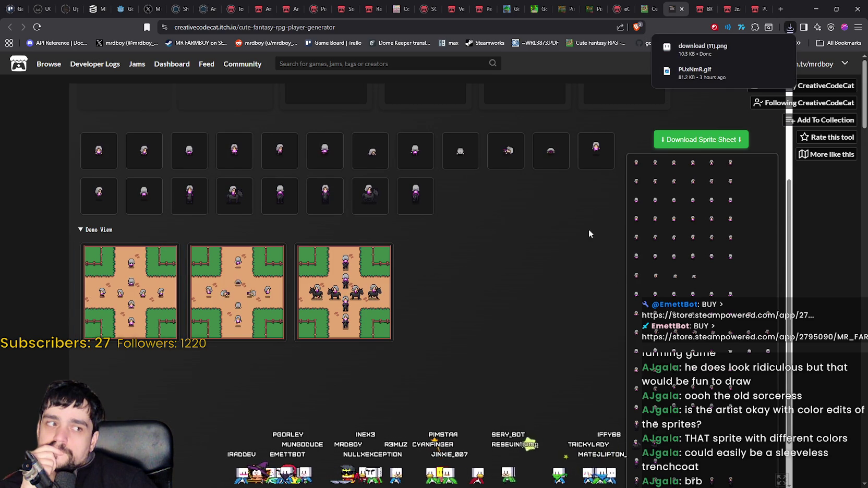
click(690, 50)
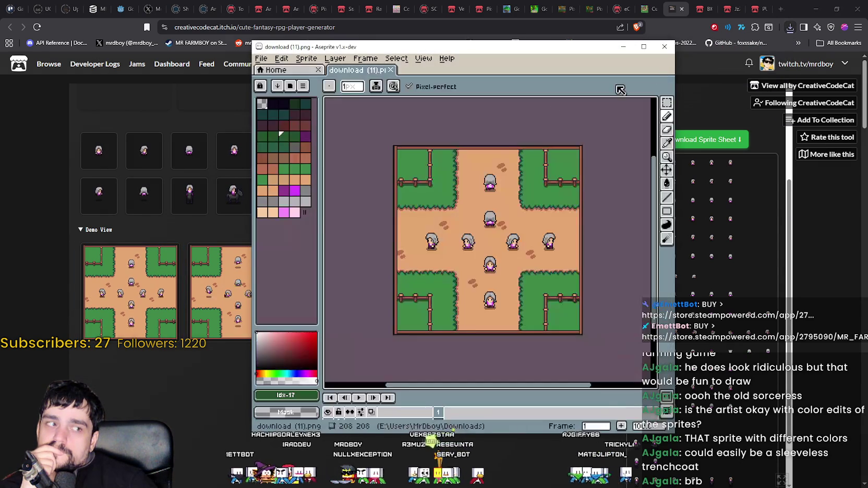
scroll(490, 215, up, 2)
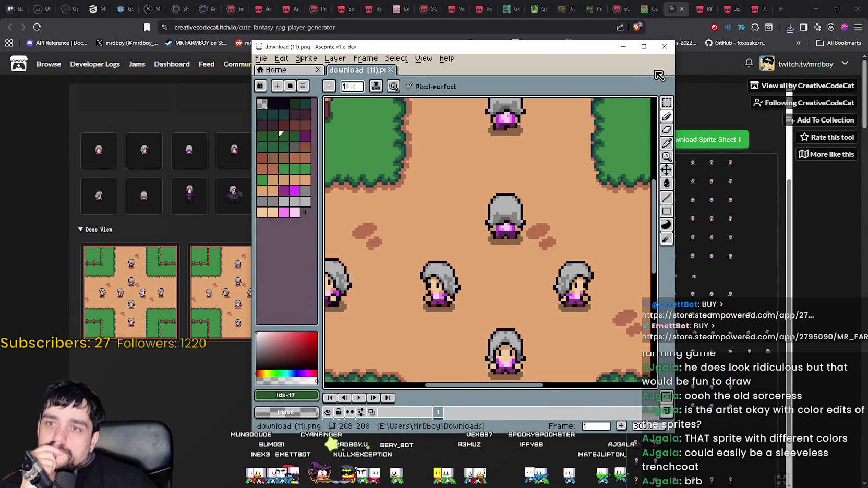
click(671, 50)
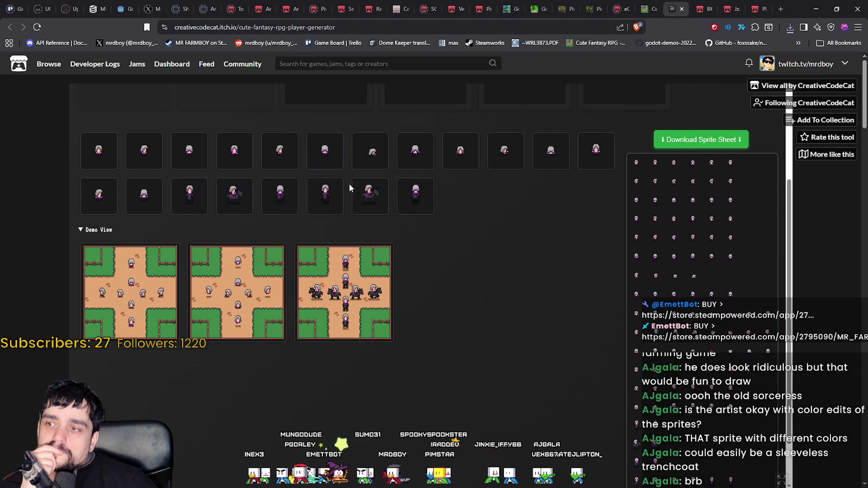
Reroll the outfit three times to Plate Chest Purple, Farmer Pants Black and Hair Black (4).
scroll(351, 173, up, 2)
scroll(522, 238, up, 1)
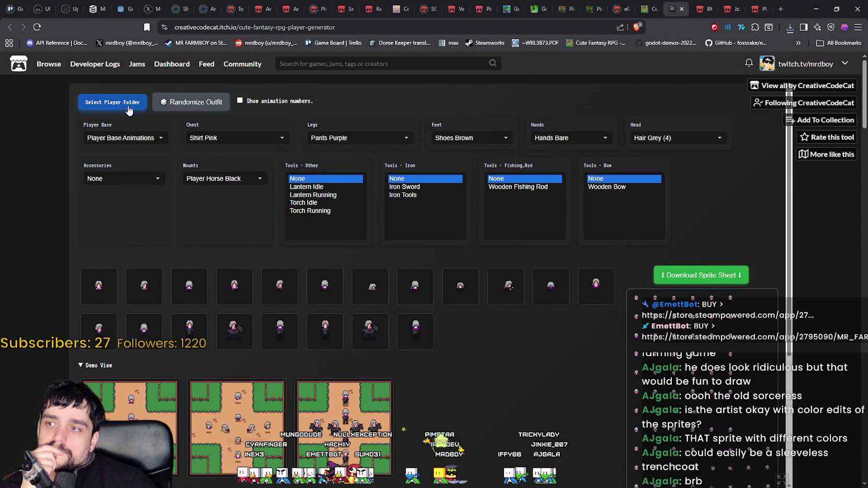
click(190, 107)
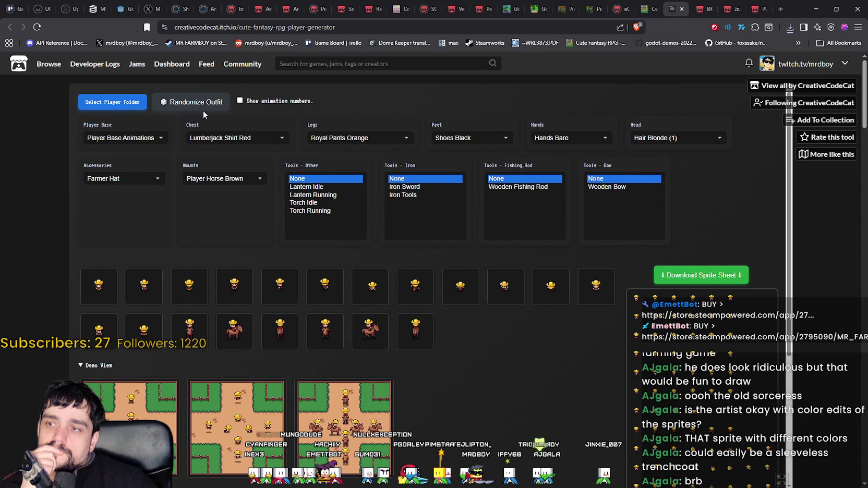
click(203, 107)
click(207, 107)
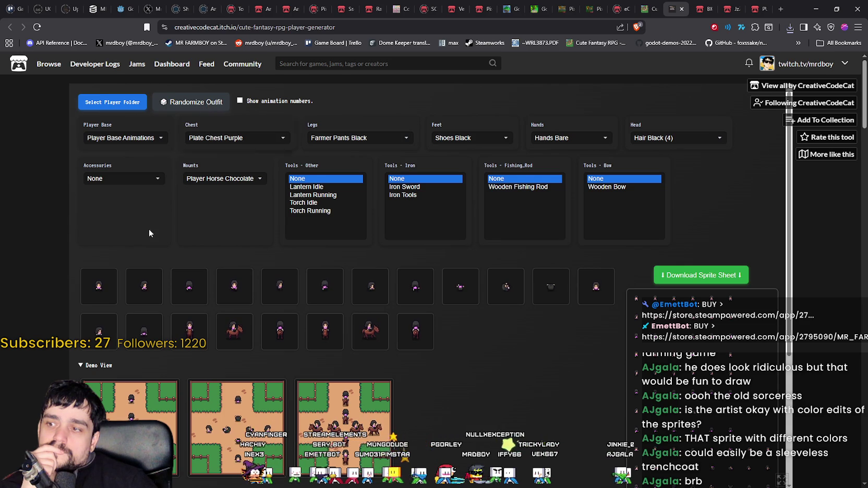
Save the first demo image as download (12).png and close its Aseprite preview.
scroll(100, 292, down, 3)
right_click(113, 237)
click(148, 250)
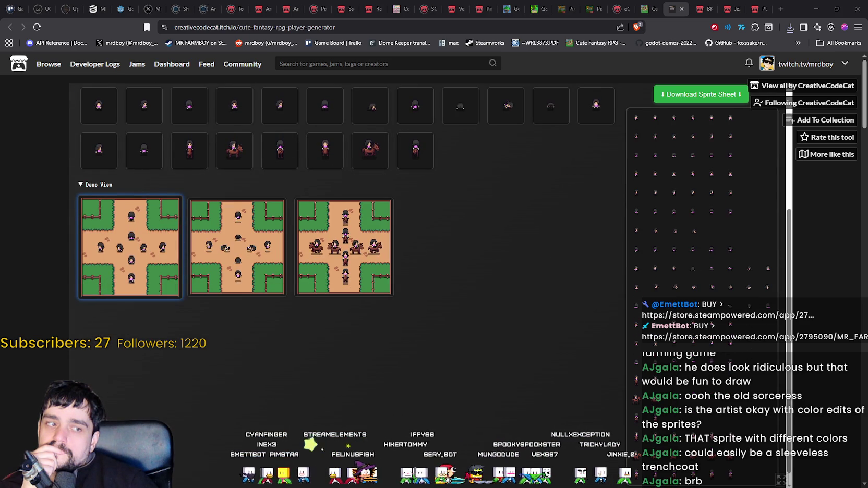
click(700, 95)
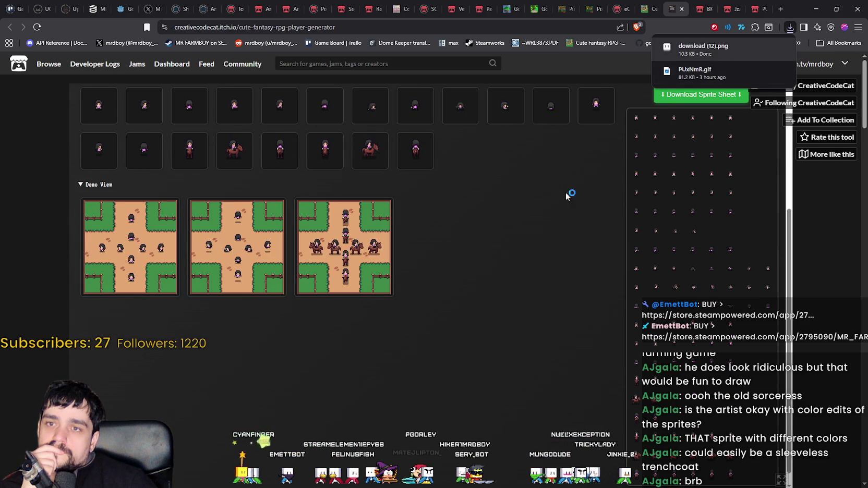
scroll(475, 199, down, 3)
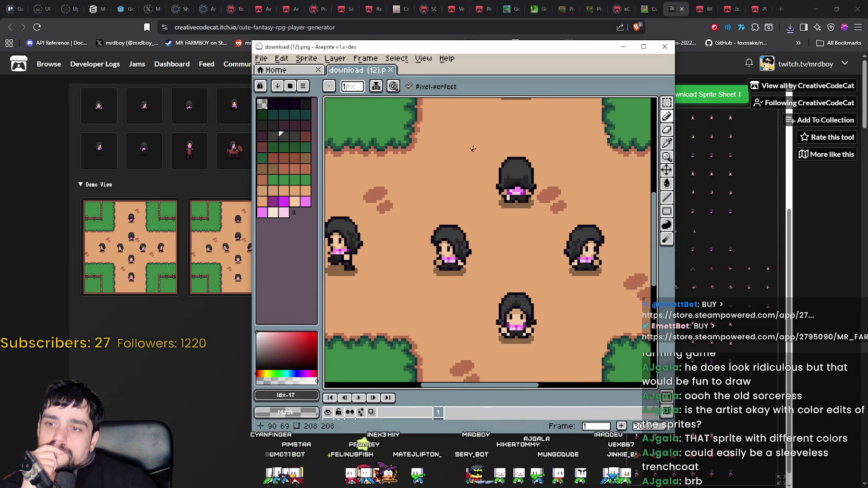
click(659, 49)
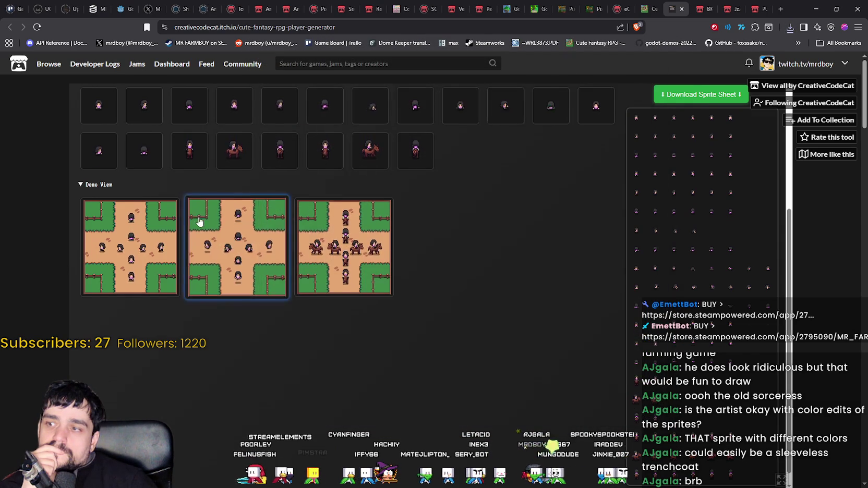
scroll(159, 172, up, 4)
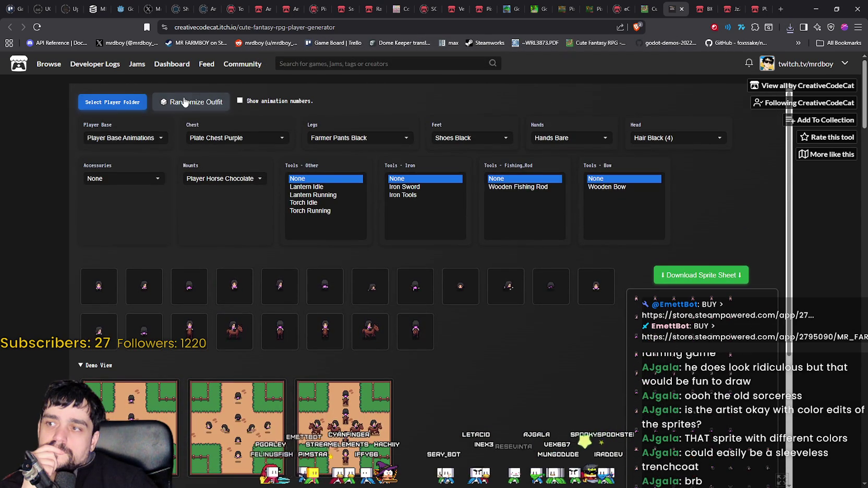
Reroll the outfit repeatedly until it lands on Hair Grey (5) with Lumberjack Shirt Pink.
click(172, 102)
click(192, 106)
click(192, 104)
click(192, 103)
click(192, 104)
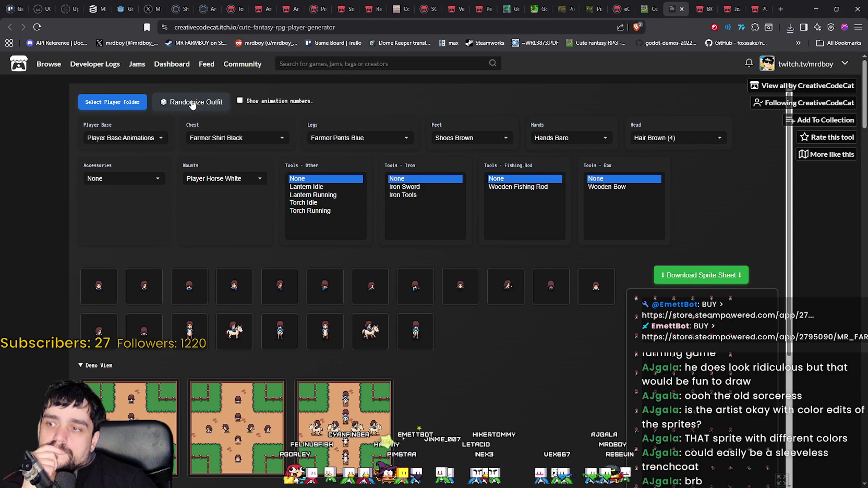
scroll(172, 271, down, 3)
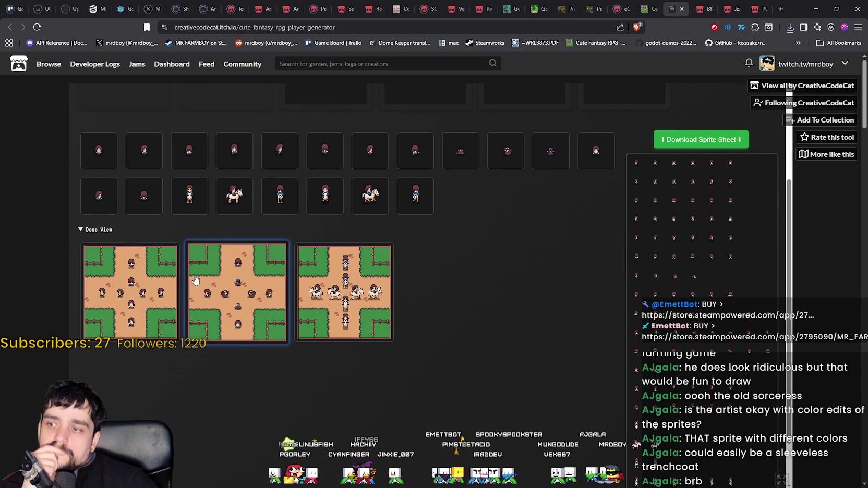
scroll(152, 258, up, 2)
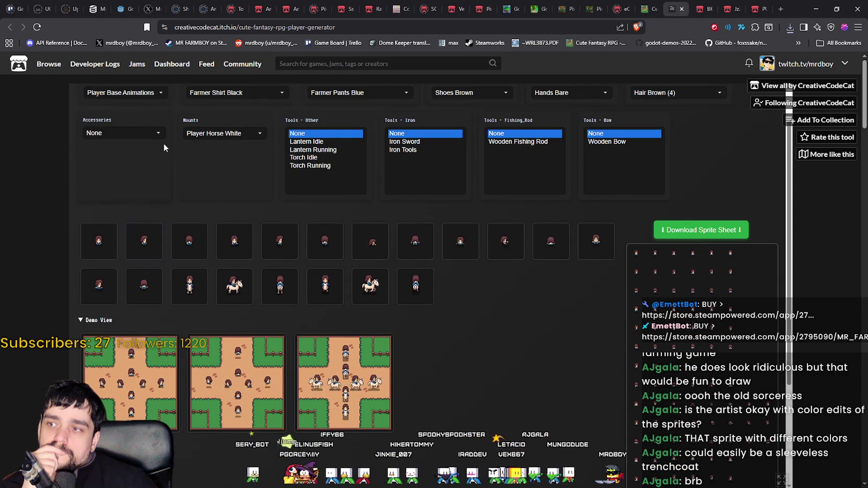
scroll(186, 175, up, 1)
click(186, 104)
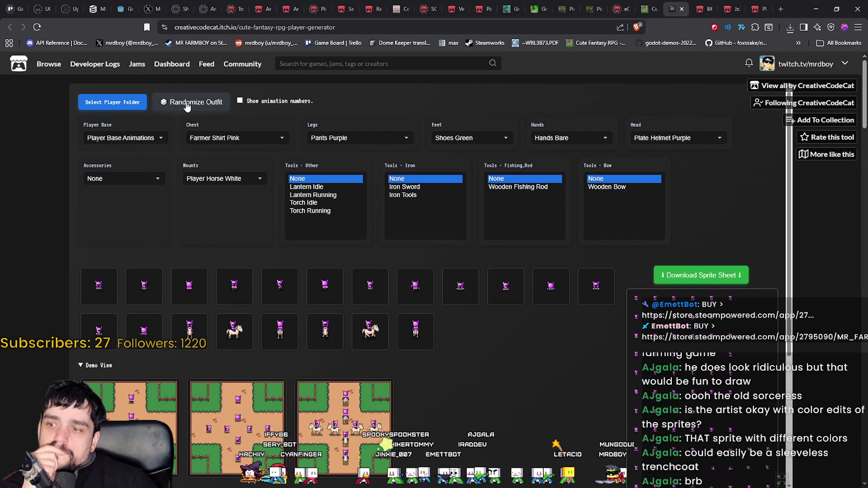
click(187, 103)
click(187, 104)
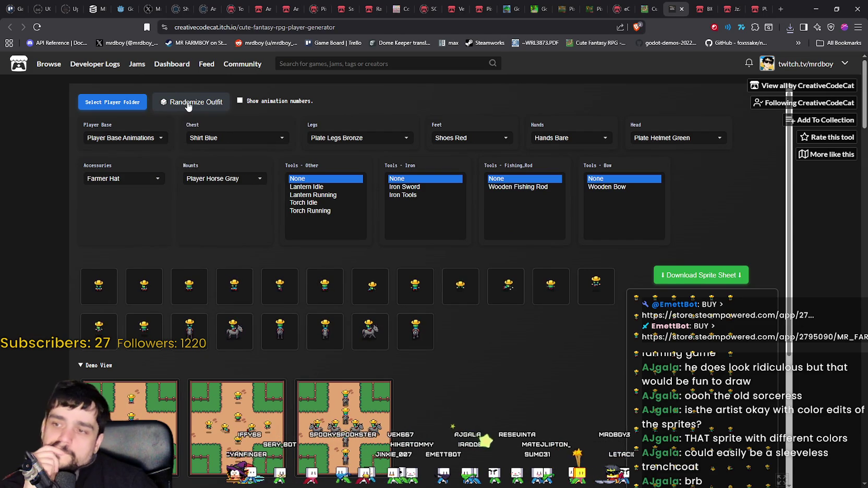
click(188, 103)
click(188, 104)
click(189, 104)
click(189, 105)
click(189, 104)
click(189, 104)
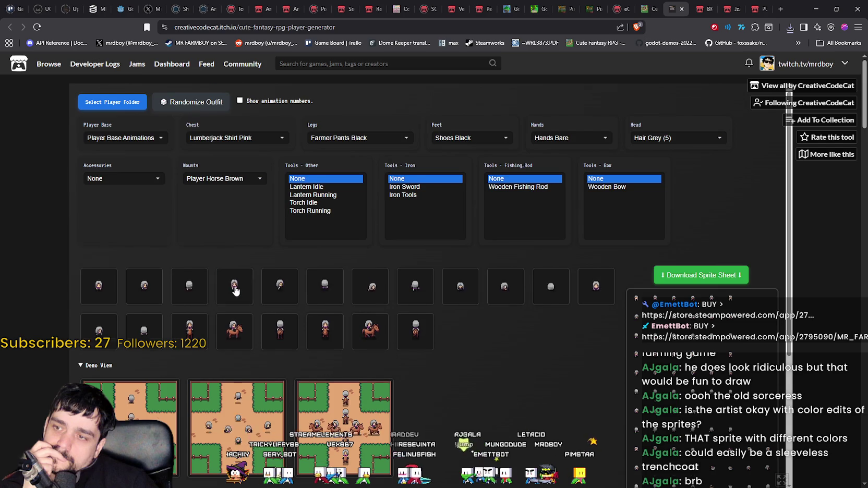
Save the first demo image as download (13).png from its right-click menu.
scroll(142, 280, down, 2)
right_click(141, 280)
click(161, 318)
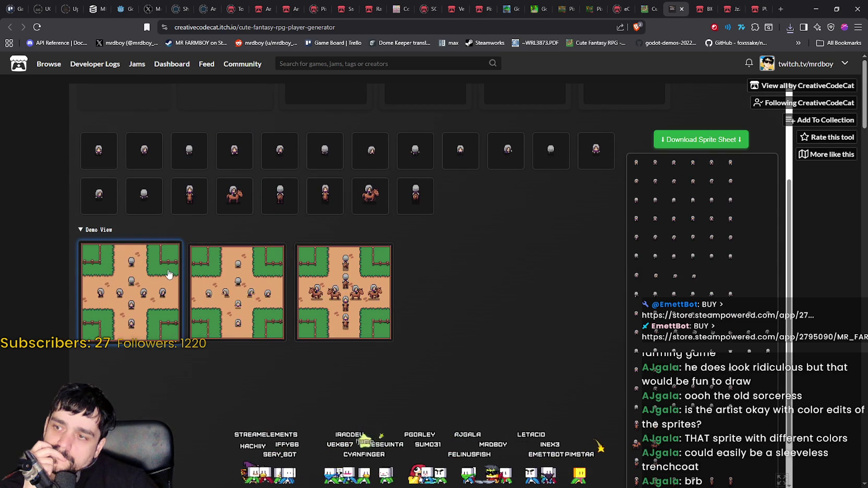
right_click(162, 304)
click(188, 326)
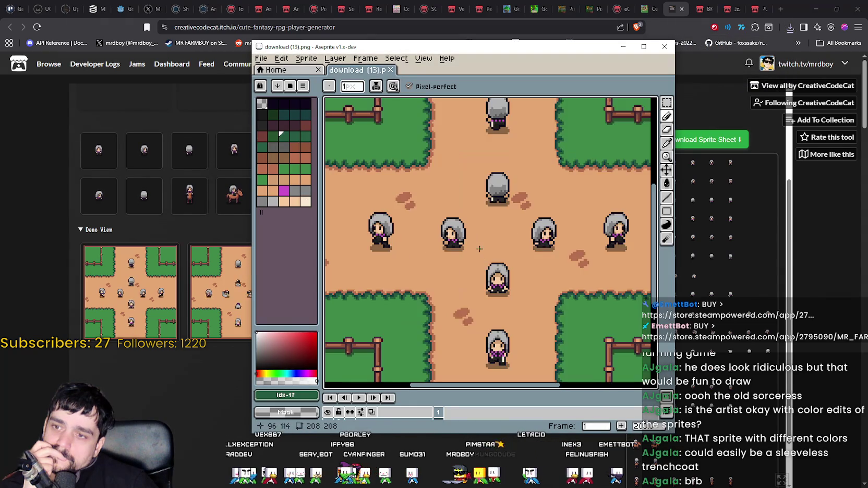
Zoom into download (13).png, pan across the grey-haired characters, zoom out, and return to the browser.
scroll(420, 251, up, 2)
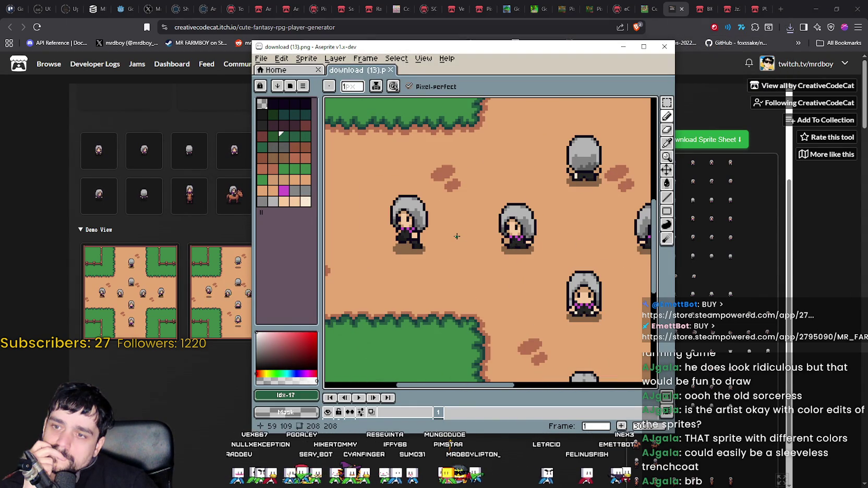
mouse_move(456, 237)
mouse_down()
mouse_move(324, 190)
mouse_move(325, 225)
mouse_move(532, 276)
mouse_move(464, 308)
mouse_move(473, 197)
mouse_up()
scroll(468, 296, down, 1)
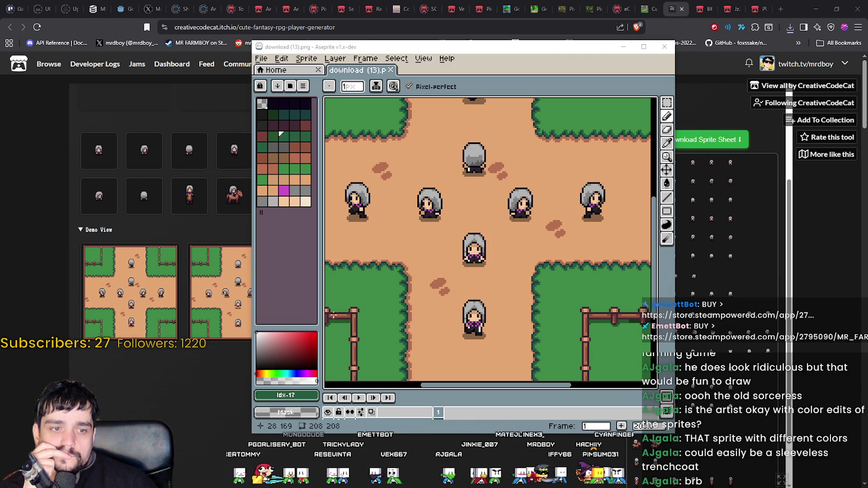
click(201, 405)
scroll(358, 222, up, 2)
scroll(365, 225, up, 1)
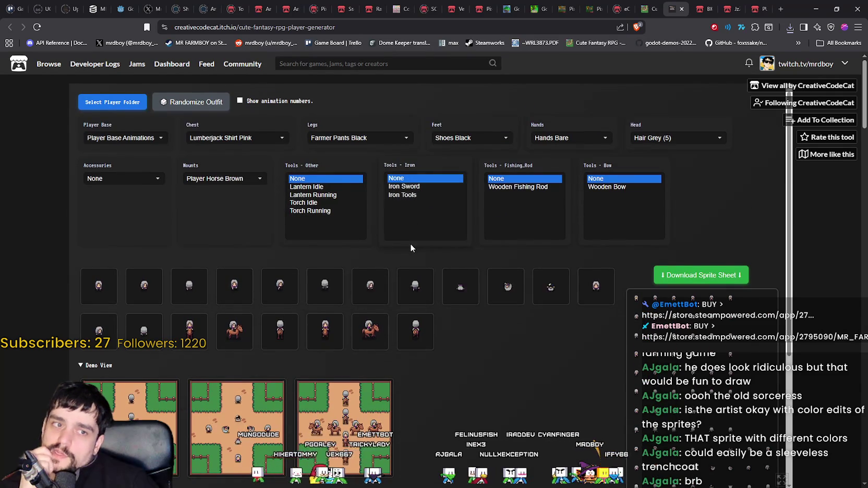
Keep Farmer Pants Black for the legs and give the character blue shoes.
click(338, 139)
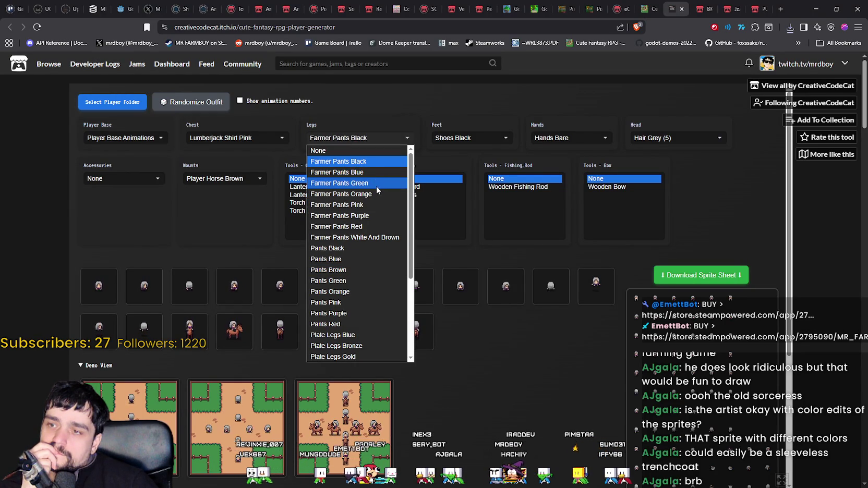
click(358, 161)
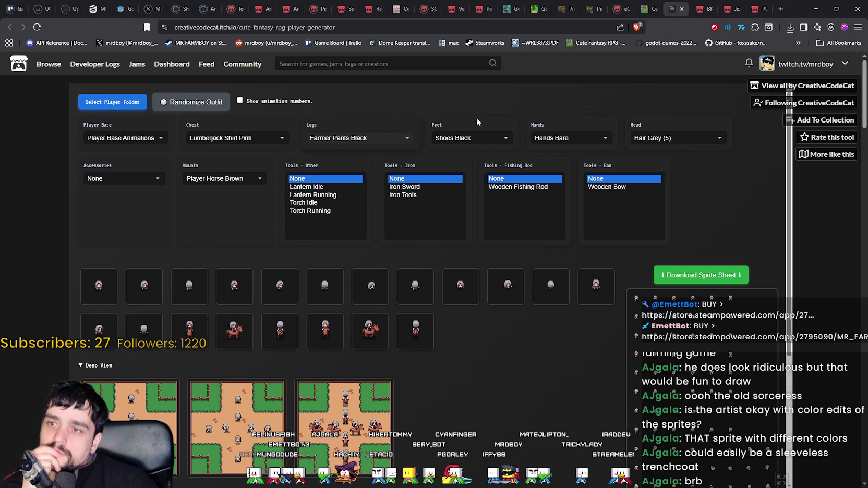
click(472, 139)
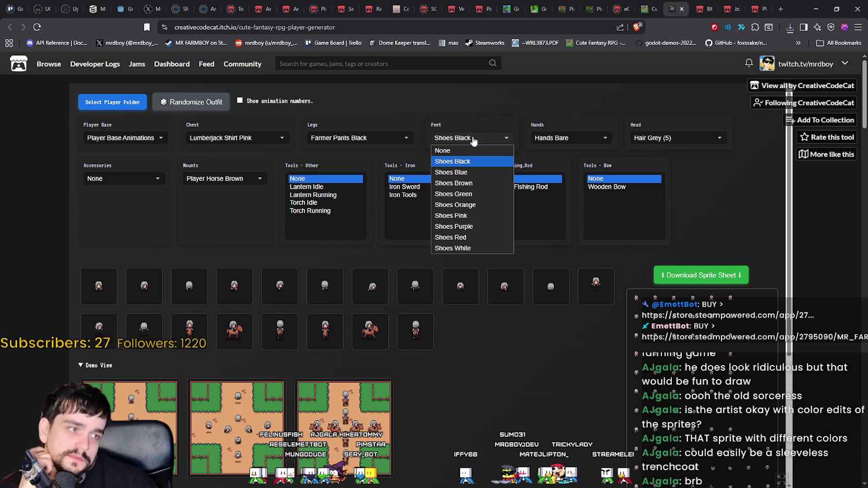
click(474, 172)
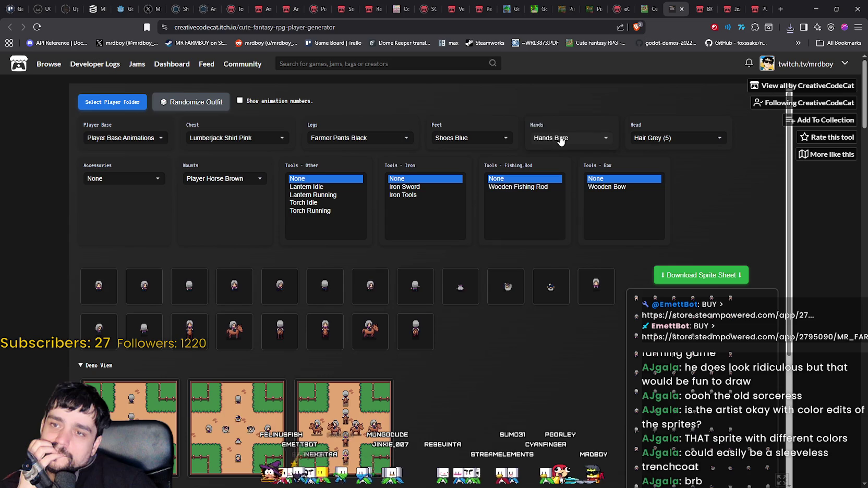
Try Hair Brown (5), then switch the hair back to Hair Black (5).
click(671, 138)
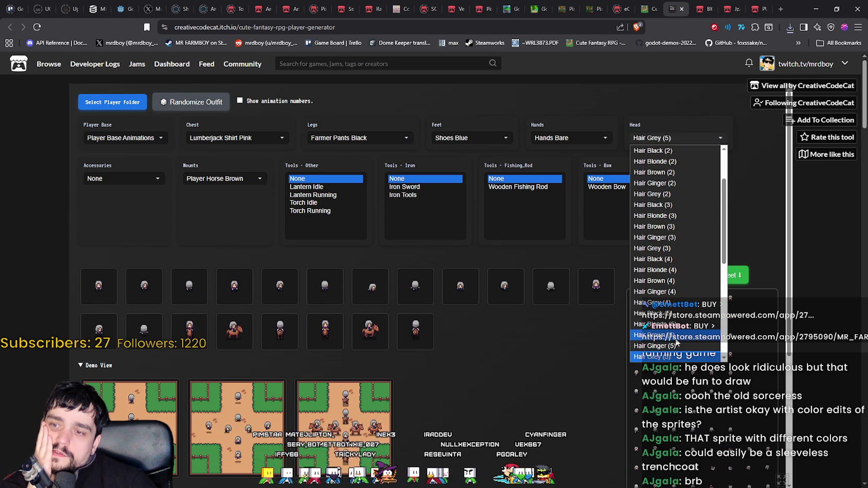
click(676, 336)
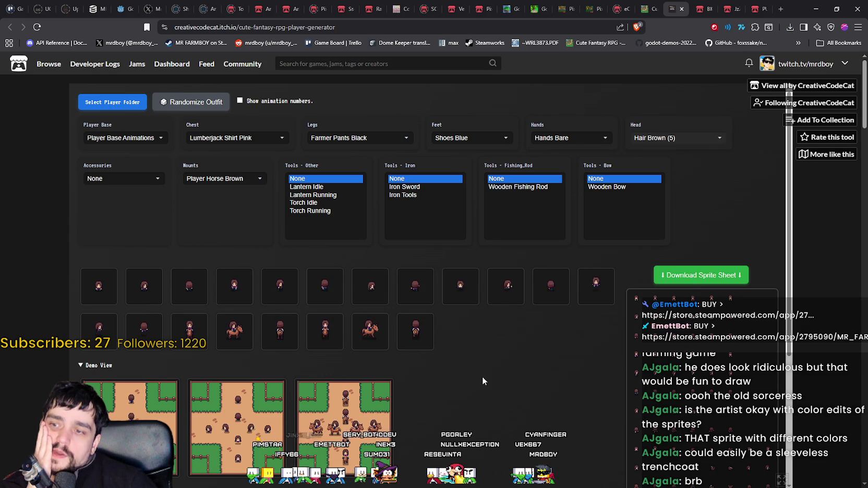
click(652, 144)
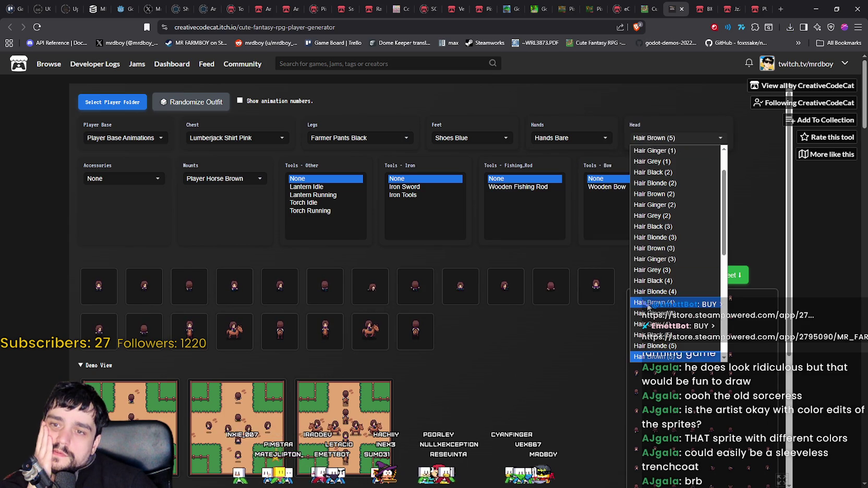
click(678, 335)
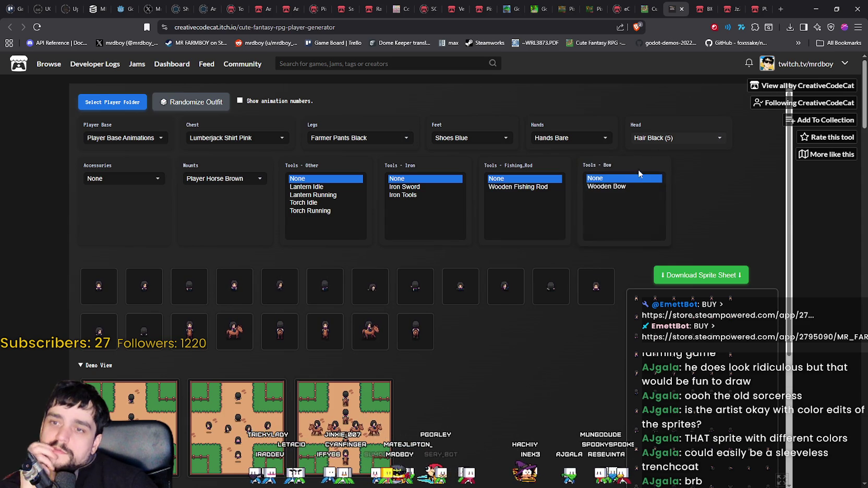
click(660, 138)
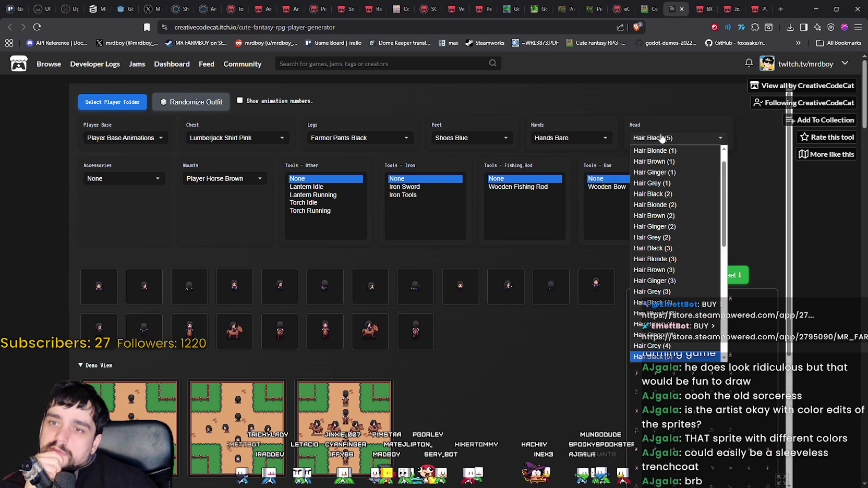
click(605, 356)
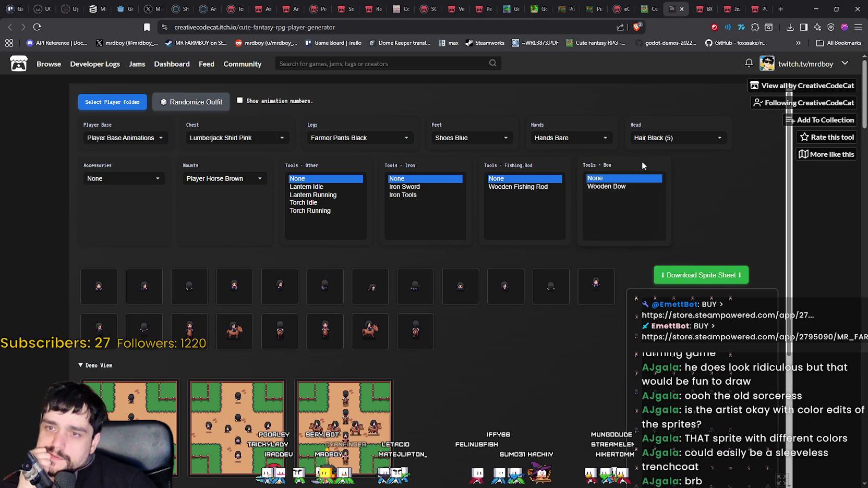
Scroll through the hair list again keeping Hair Black (5), then open the Chest choices.
click(678, 140)
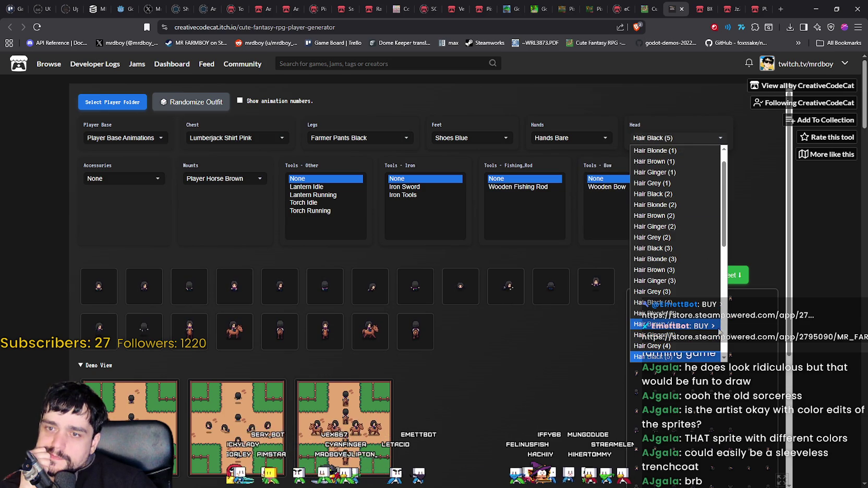
scroll(728, 288, down, 5)
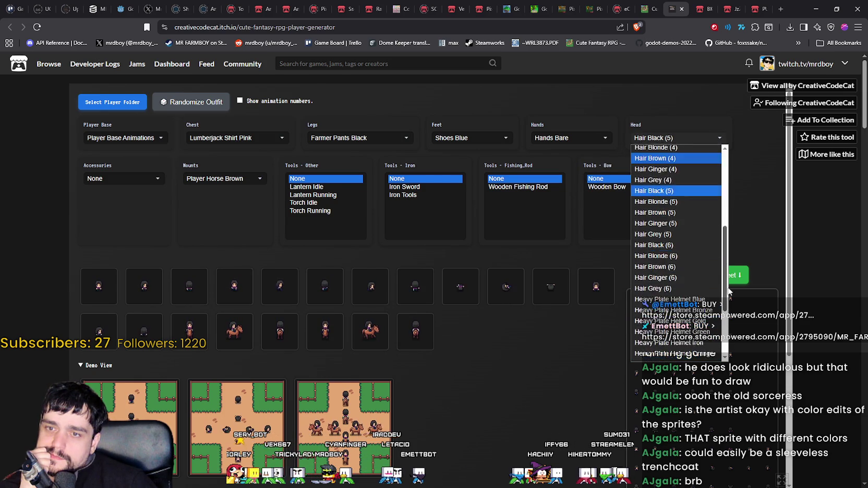
scroll(730, 299, down, 3)
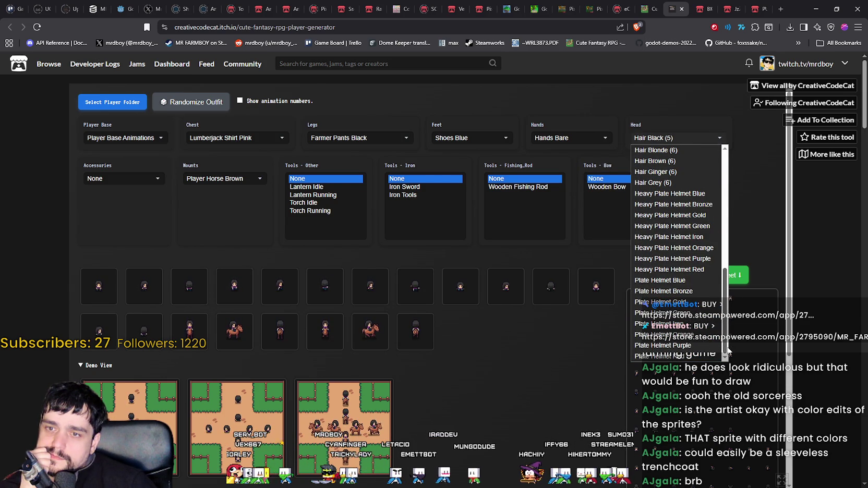
scroll(728, 351, up, 5)
click(739, 202)
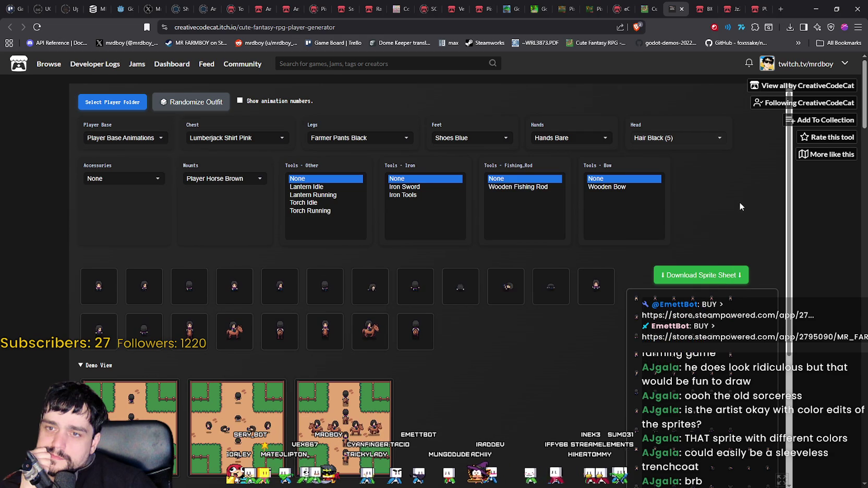
click(232, 140)
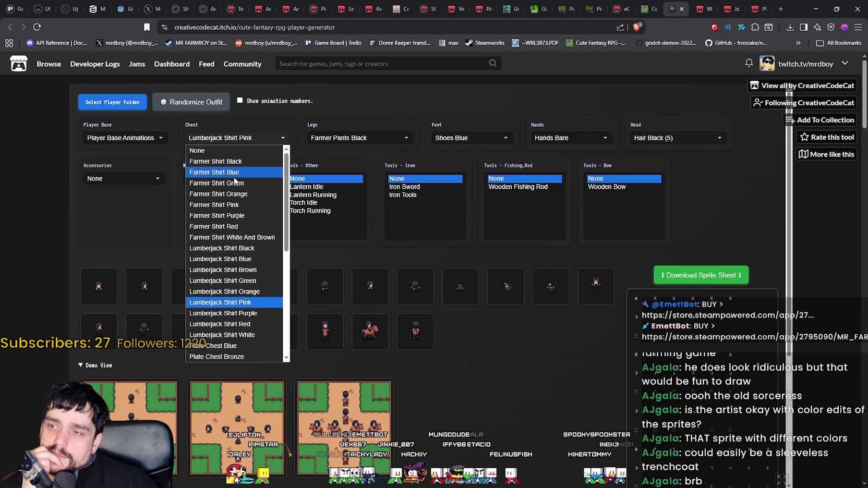
Dress the player in Royal Shirt Black and download the sprite sheet as download (14).png.
scroll(248, 295, down, 3)
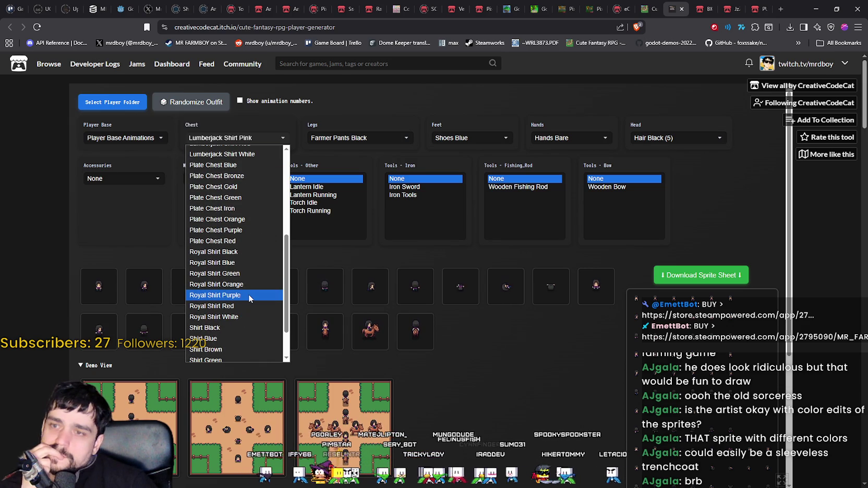
scroll(241, 240, down, 2)
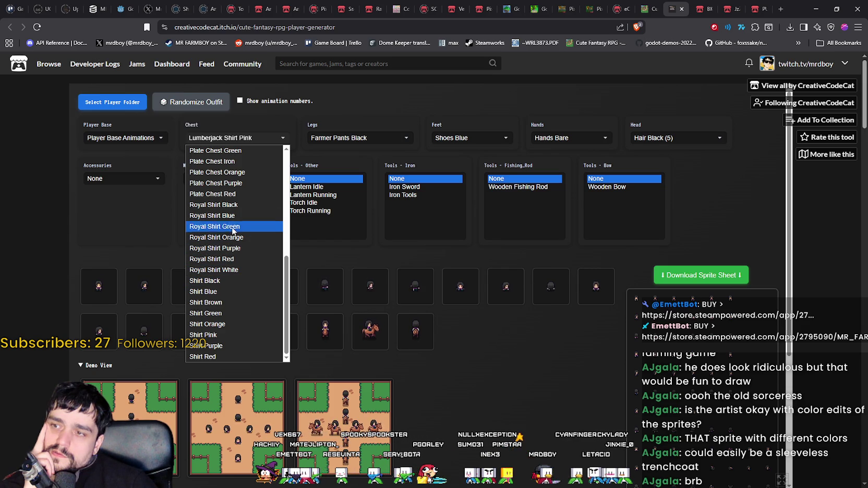
click(230, 207)
scroll(410, 366, down, 3)
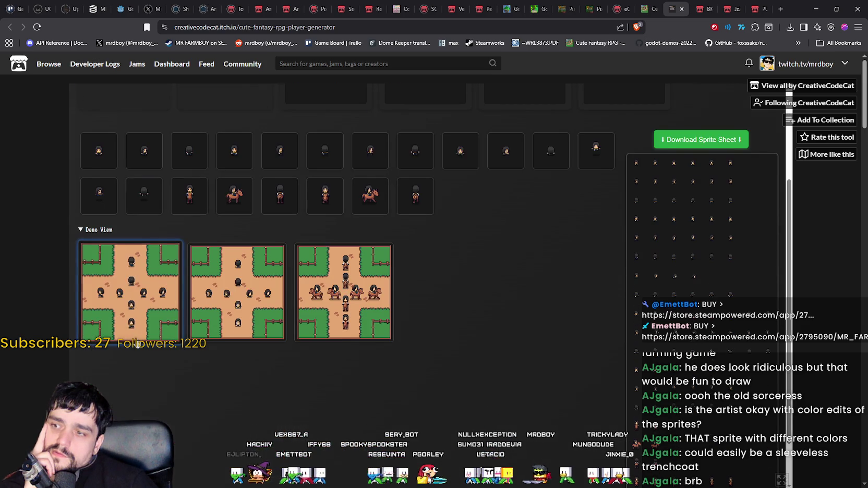
right_click(149, 257)
key(Escape)
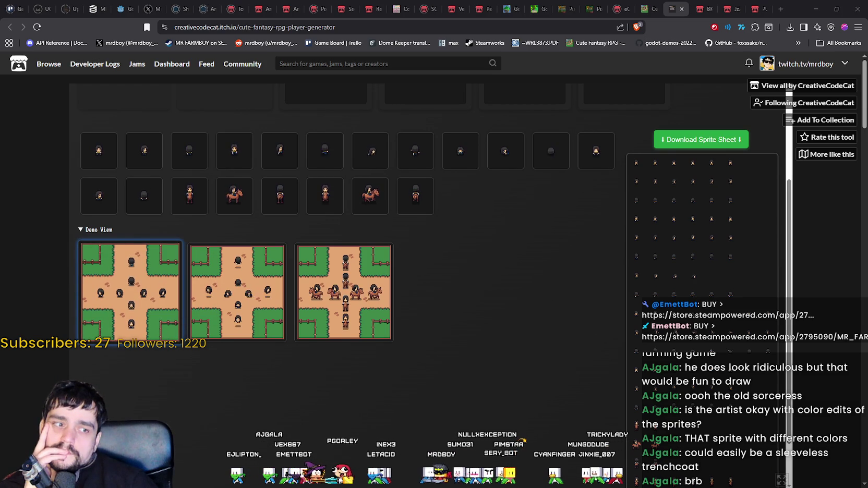
click(688, 139)
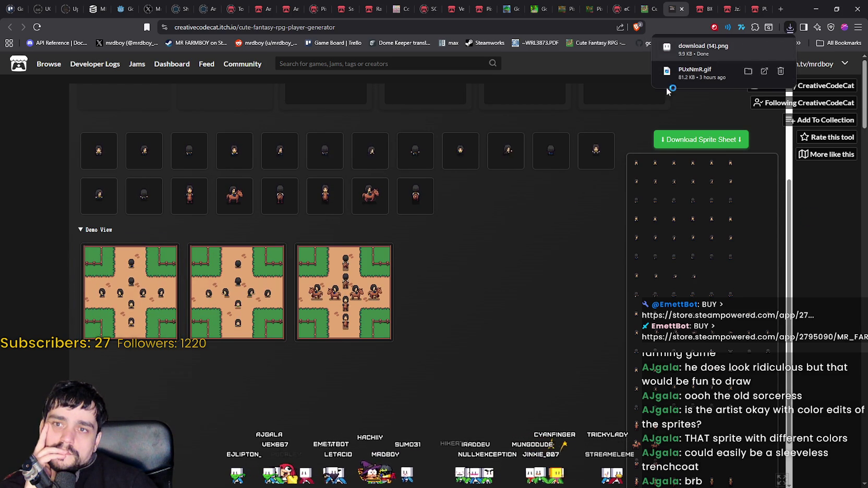
Zoom and pan across download (14).png's black-haired sprites, then return to the generator page.
scroll(543, 252, up, 2)
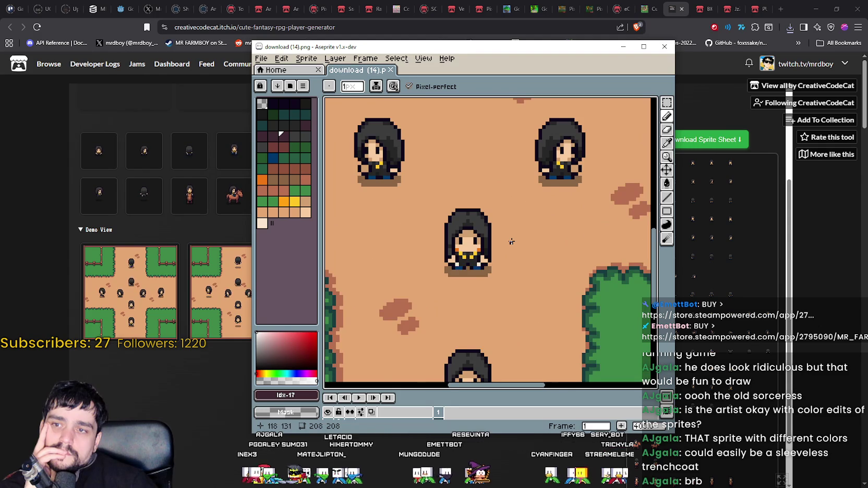
scroll(511, 241, down, 1)
mouse_move(511, 241)
mouse_down()
mouse_move(494, 182)
mouse_move(385, 268)
mouse_up()
drag(407, 174, 515, 237)
drag(349, 242, 427, 231)
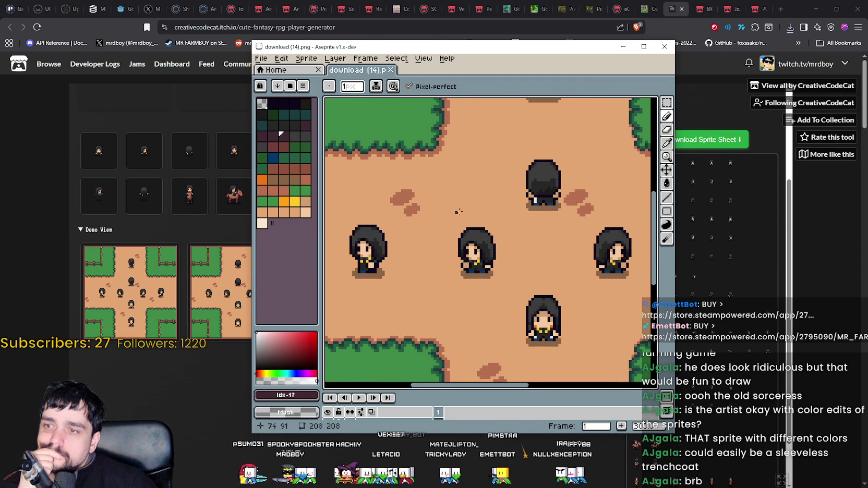
scroll(448, 212, down, 1)
scroll(516, 222, right, 4)
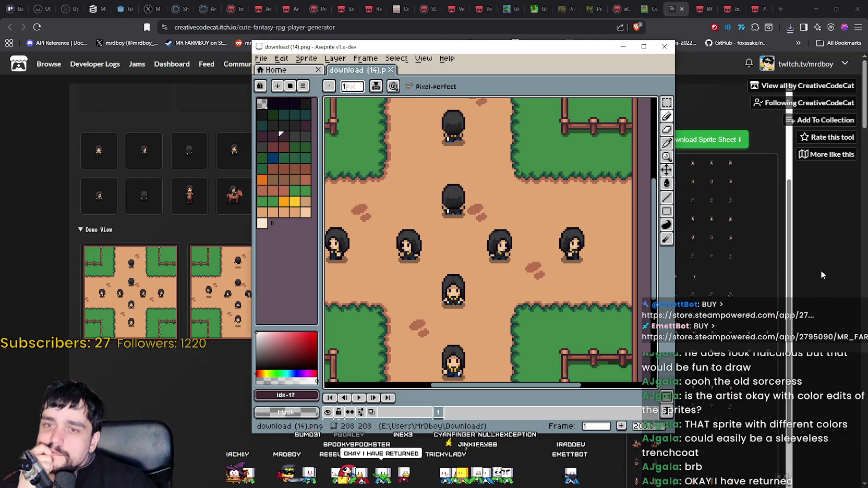
click(821, 270)
scroll(553, 234, up, 3)
click(639, 138)
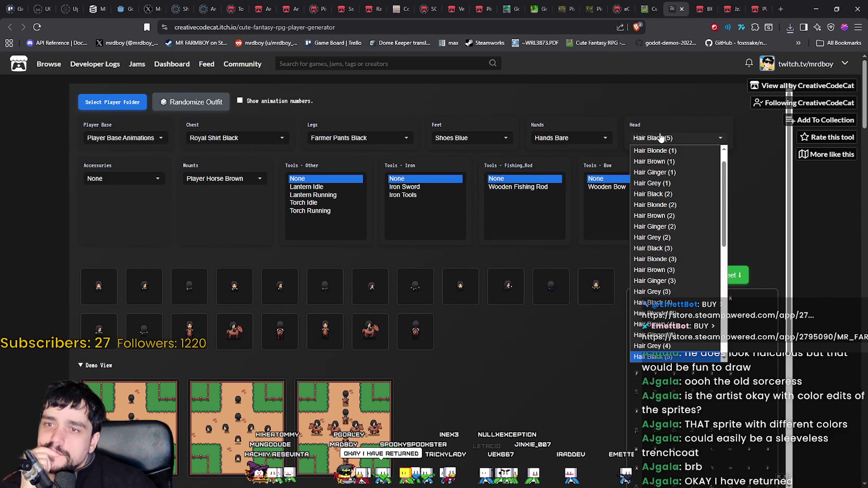
Switch the hair to Hair Grey (4) and open the new download (15).png in Aseprite.
click(667, 348)
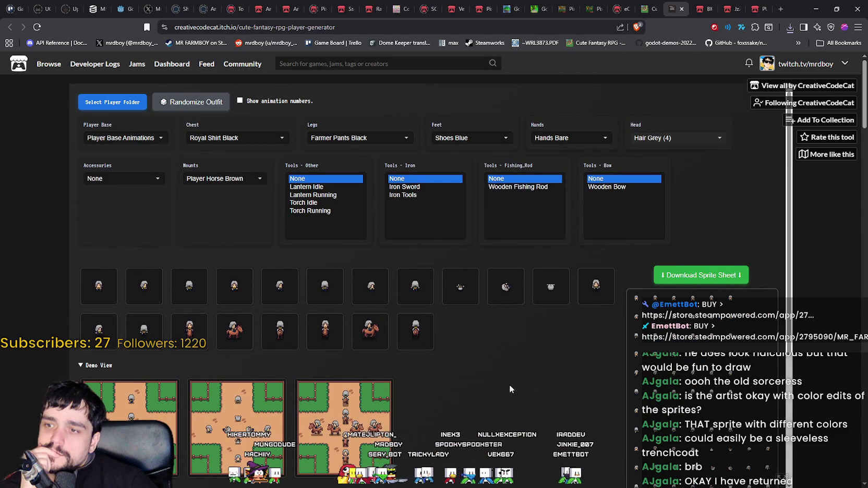
scroll(367, 357, down, 2)
right_click(130, 329)
key(Escape)
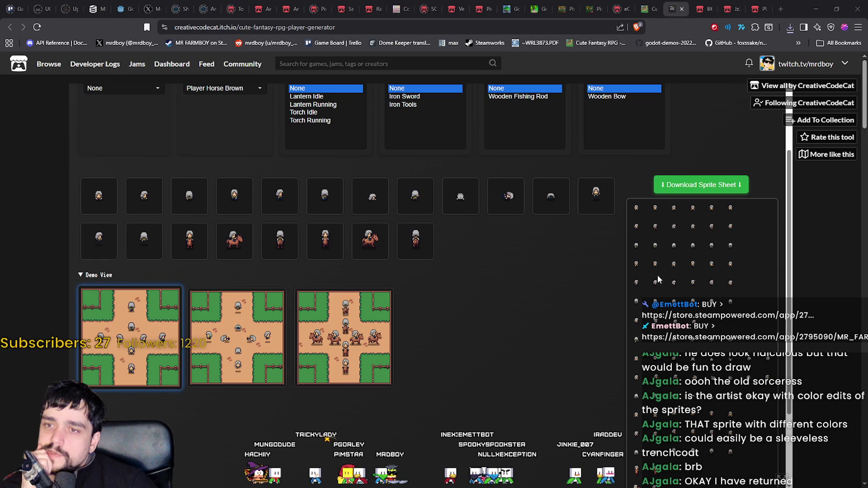
click(701, 184)
click(712, 52)
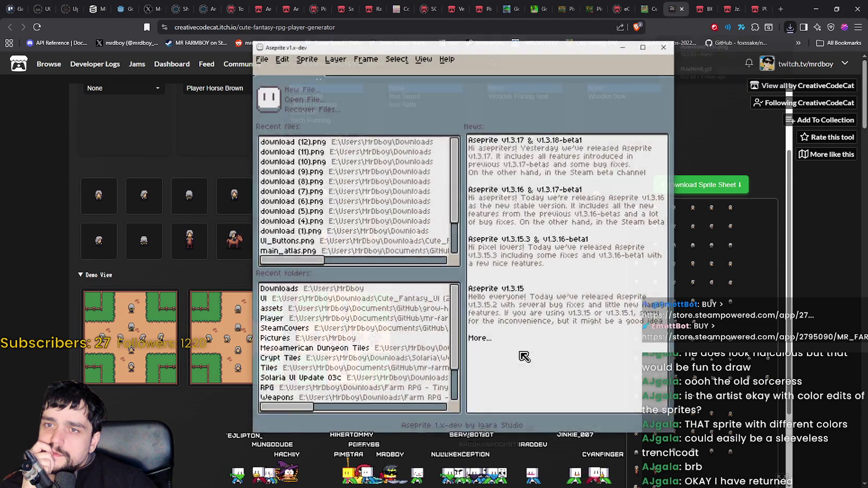
Zoom and pan over the grey-haired sprites, close Aseprite, and open the shoe colour choices.
scroll(483, 243, up, 1)
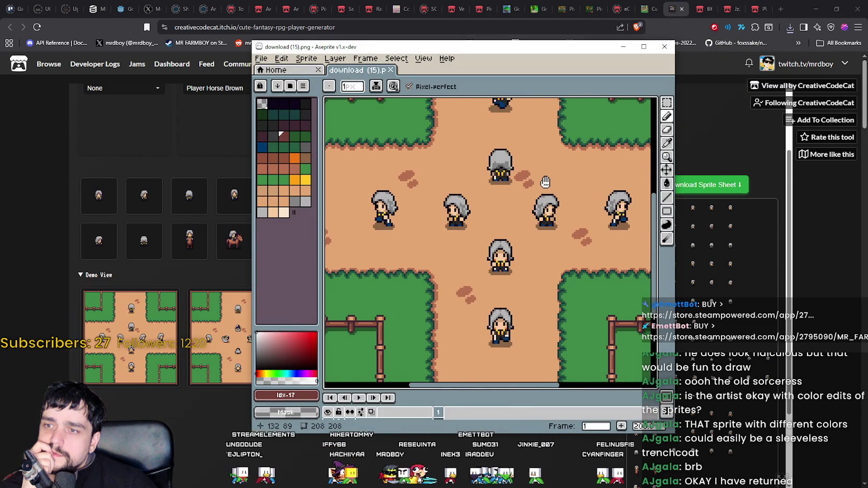
scroll(497, 218, right, 2)
mouse_move(497, 218)
mouse_down()
mouse_move(522, 231)
mouse_move(522, 161)
mouse_move(509, 155)
mouse_move(470, 166)
mouse_move(515, 215)
mouse_up()
scroll(509, 155, up, 1)
scroll(440, 224, down, 2)
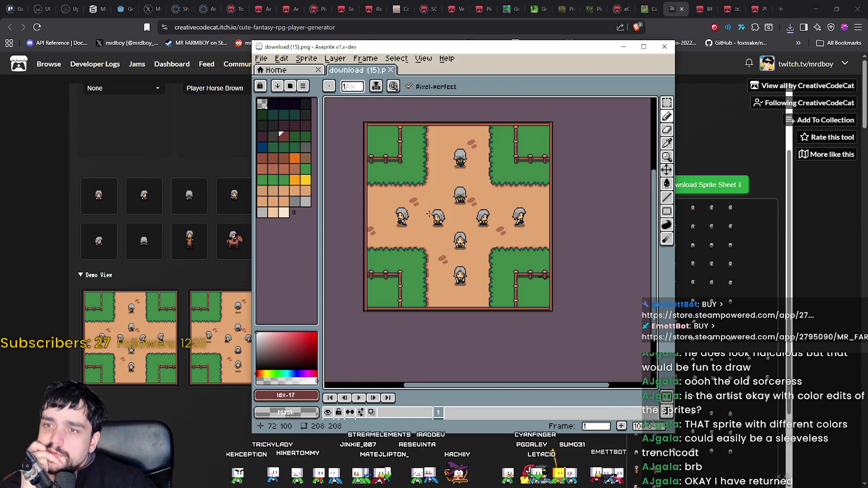
scroll(440, 223, up, 2)
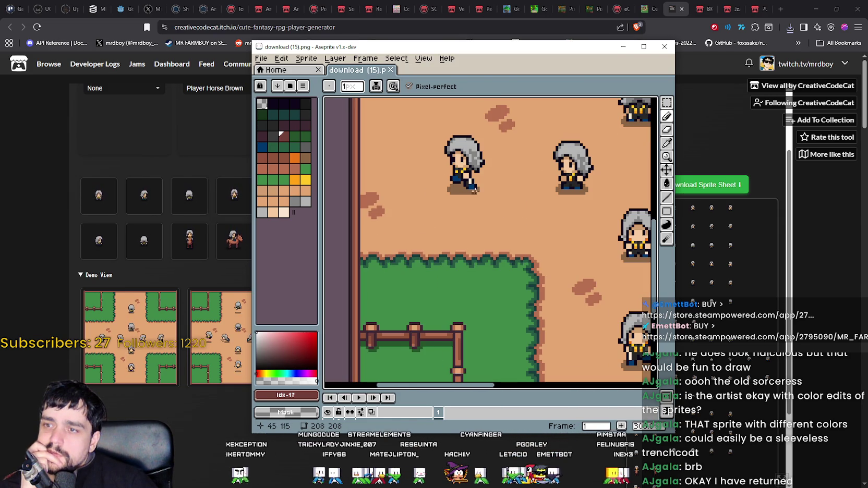
click(664, 46)
scroll(547, 265, up, 2)
click(468, 146)
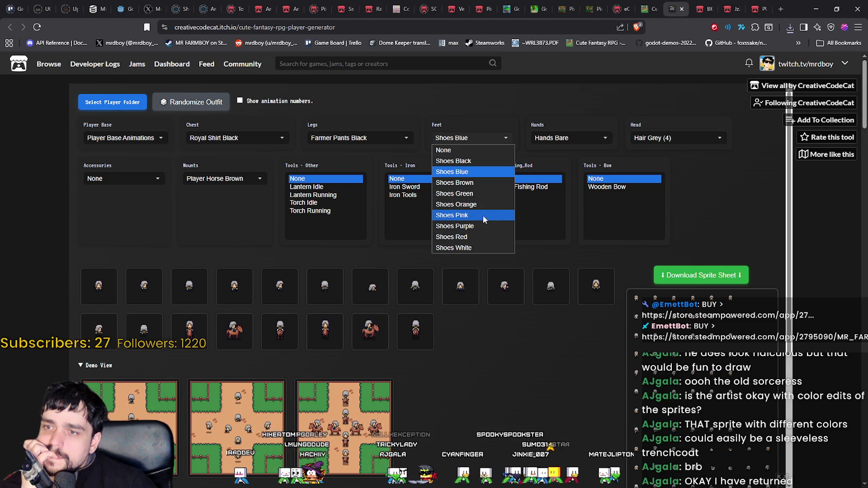
Give the player Shoes White in the Feet dropdown.
click(471, 254)
scroll(471, 253, down, 3)
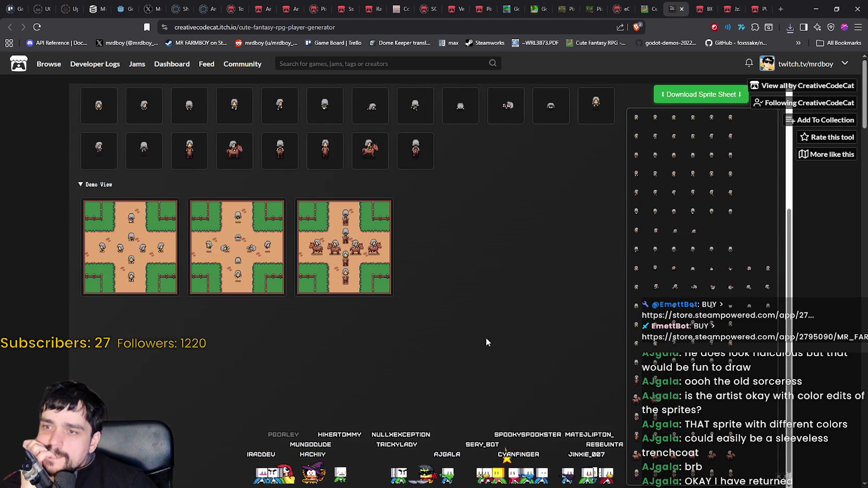
scroll(497, 323, up, 2)
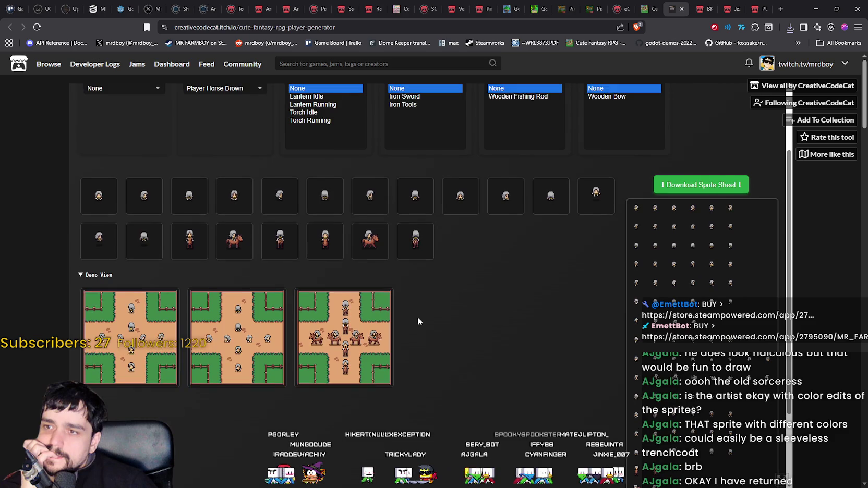
right_click(125, 335)
click(143, 356)
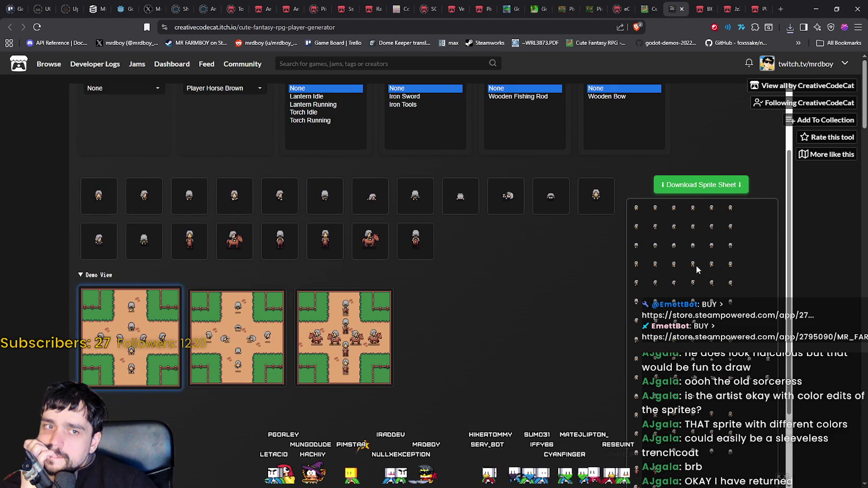
Download the white-shoe sprite sheet and look over download (16).png in Aseprite.
click(700, 184)
click(720, 51)
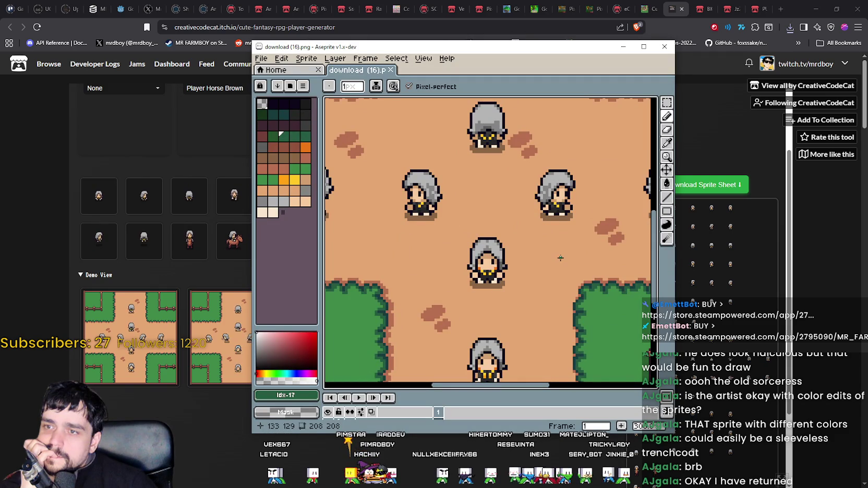
scroll(561, 257, down, 1)
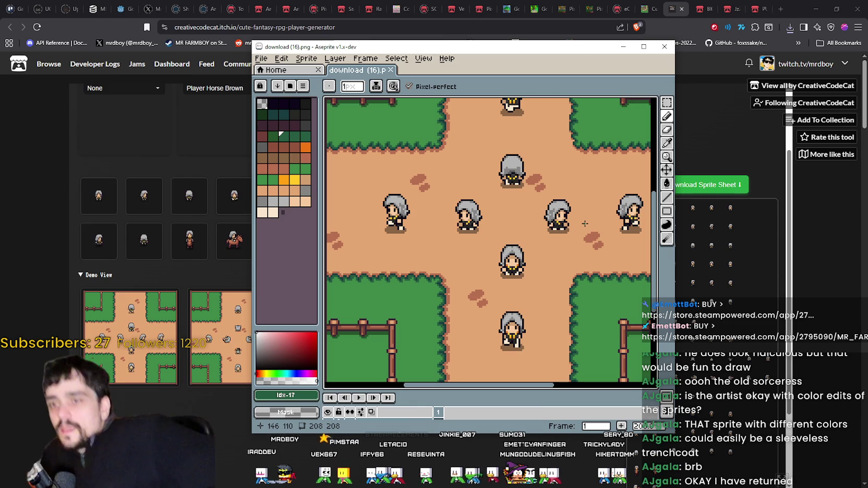
click(469, 138)
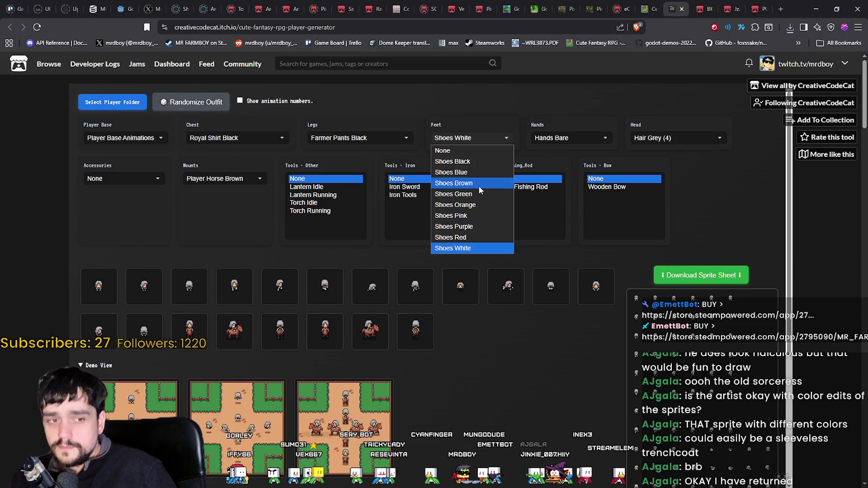
Switch the player's shoes to Shoes Brown and confirm the choice.
click(478, 185)
click(471, 137)
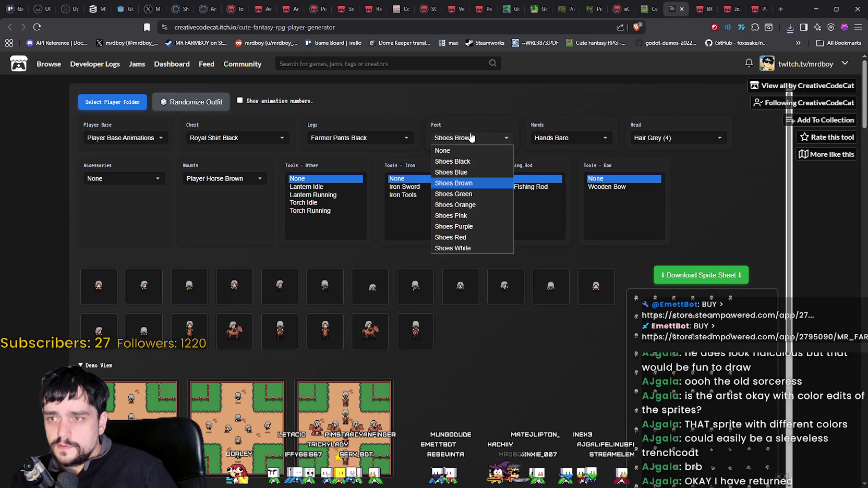
click(428, 400)
right_click(426, 390)
click(417, 420)
scroll(417, 420, down, 3)
right_click(137, 306)
click(553, 282)
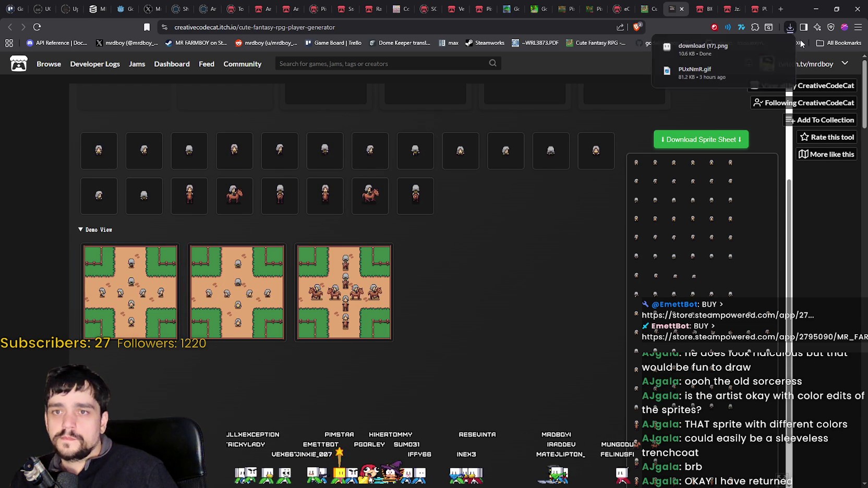
Zoom and pan across download (17).png in Aseprite to inspect the grey-haired characters, then close it.
scroll(442, 248, up, 3)
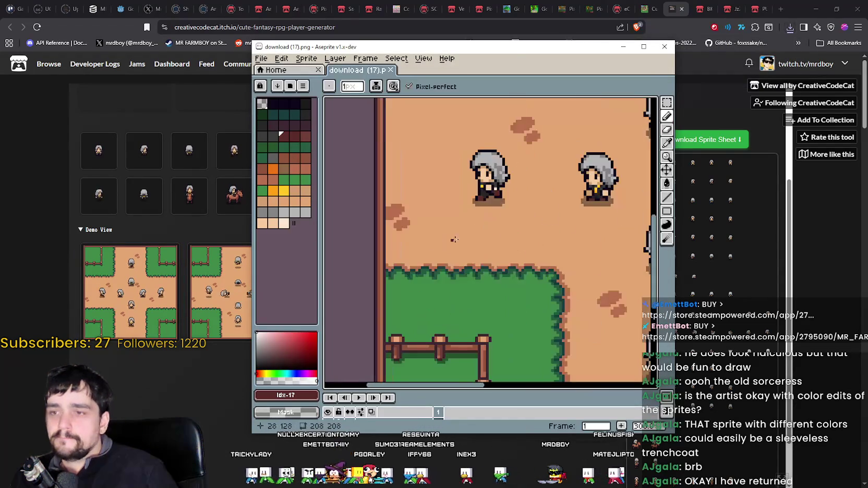
mouse_move(534, 194)
mouse_down()
mouse_move(430, 236)
mouse_move(556, 314)
mouse_move(514, 266)
mouse_move(493, 132)
mouse_move(387, 297)
mouse_move(598, 306)
mouse_move(487, 290)
mouse_move(549, 187)
mouse_up()
scroll(490, 284, down, 1)
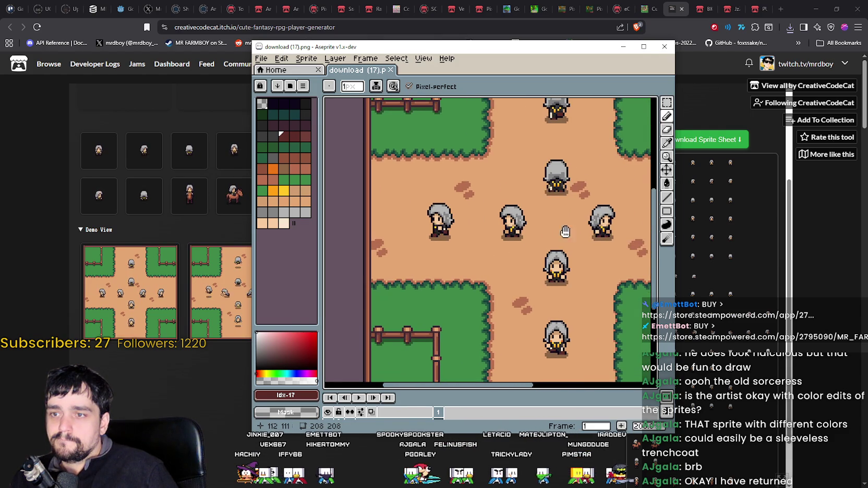
drag(569, 229, 489, 246)
scroll(489, 244, up, 4)
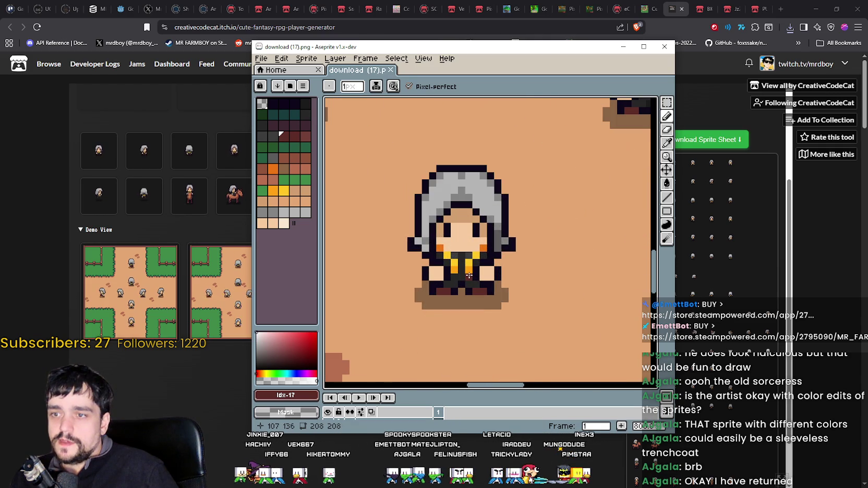
scroll(469, 275, down, 2)
scroll(469, 272, down, 2)
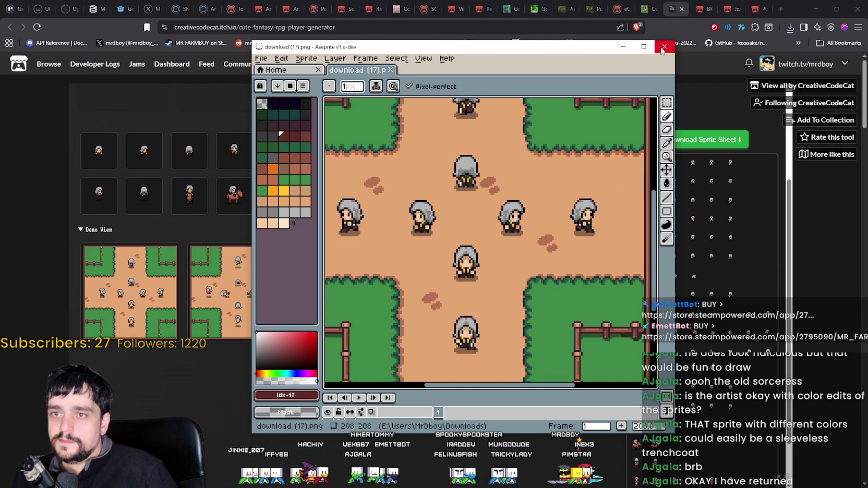
click(661, 48)
Download the customized player sprite sheet.
scroll(524, 305, up, 2)
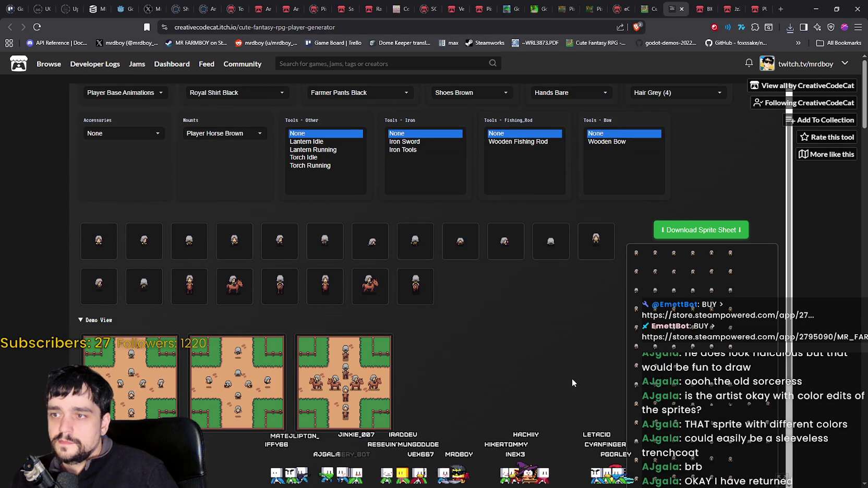
scroll(576, 372, up, 1)
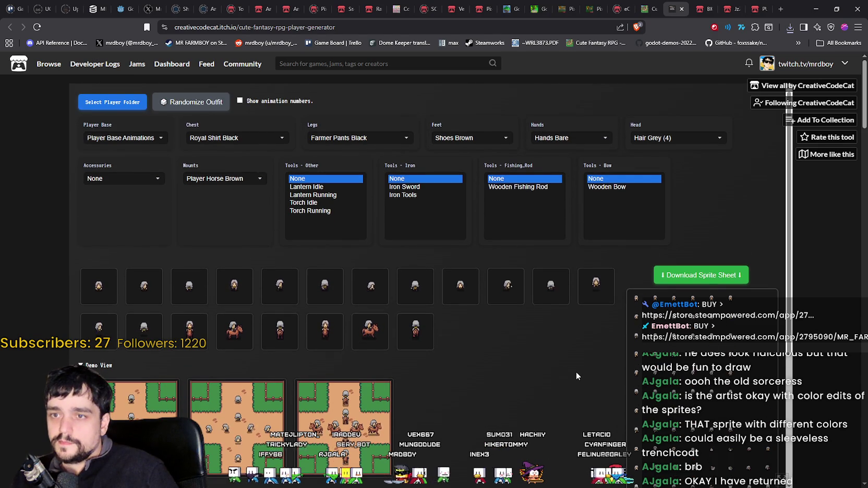
scroll(576, 371, down, 2)
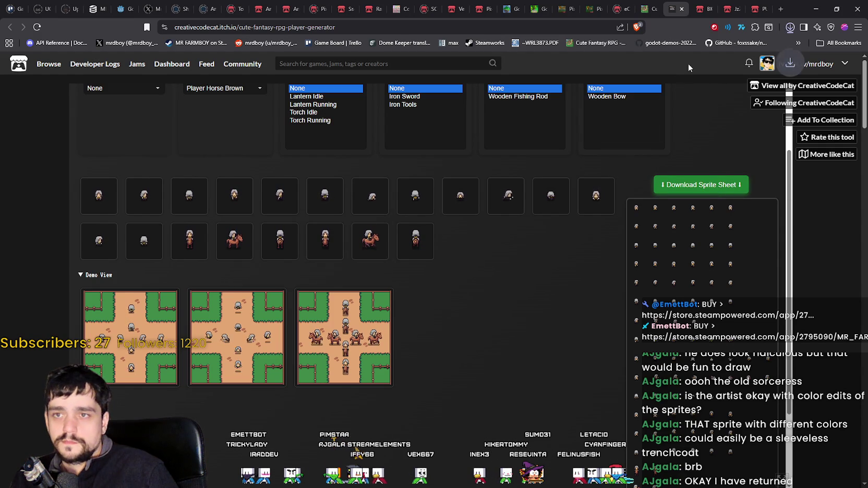
click(699, 47)
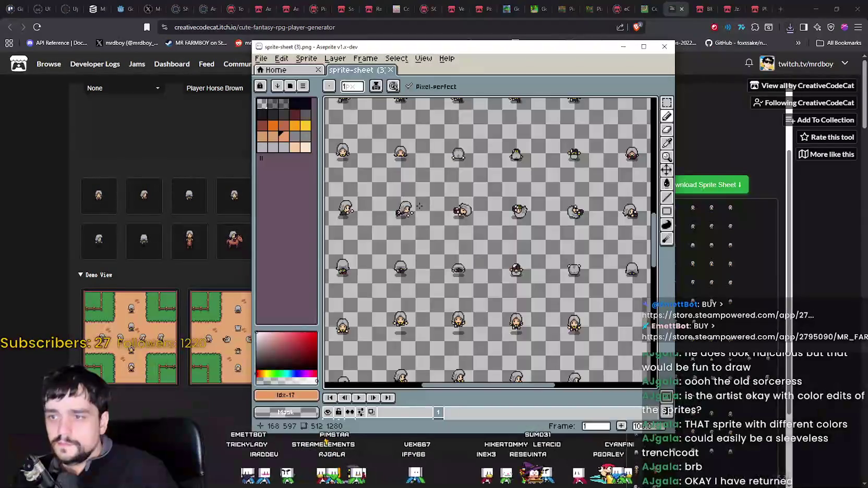
Zoom in and out on sprite-sheet (3).png in Aseprite to examine the grey-haired frames.
scroll(401, 164, up, 4)
mouse_move(401, 164)
mouse_down()
mouse_move(447, 286)
mouse_move(449, 171)
mouse_move(417, 175)
mouse_move(425, 167)
mouse_move(413, 204)
mouse_move(409, 136)
mouse_move(407, 146)
mouse_up()
scroll(407, 145, up, 4)
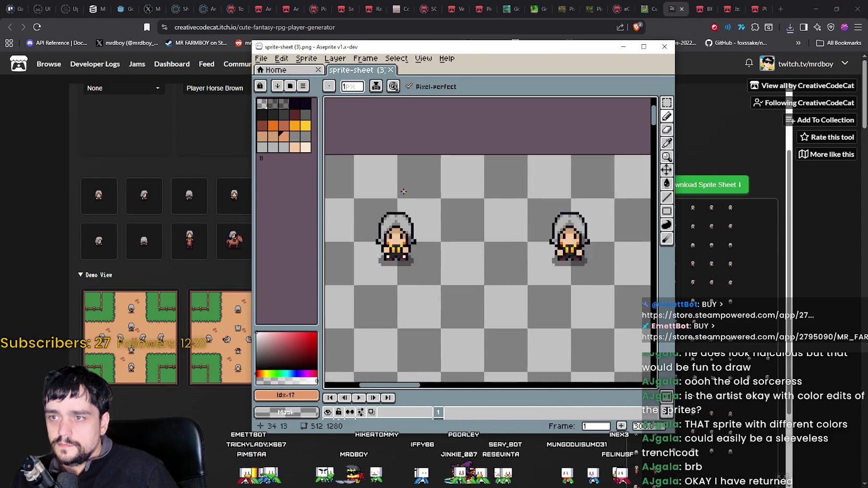
scroll(401, 265, down, 5)
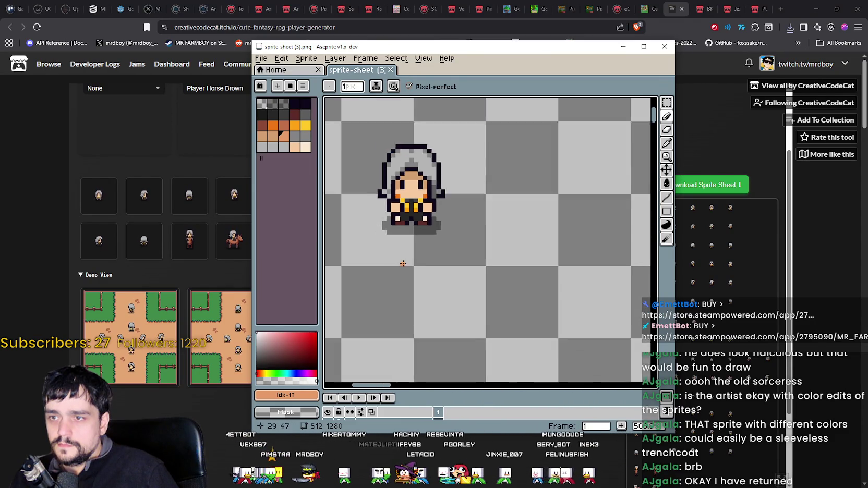
scroll(443, 174, up, 3)
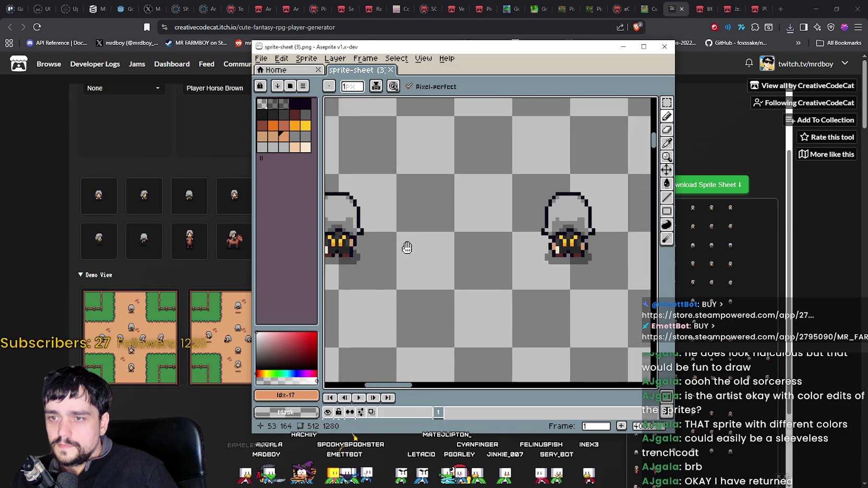
scroll(370, 242, down, 1)
scroll(488, 165, down, 2)
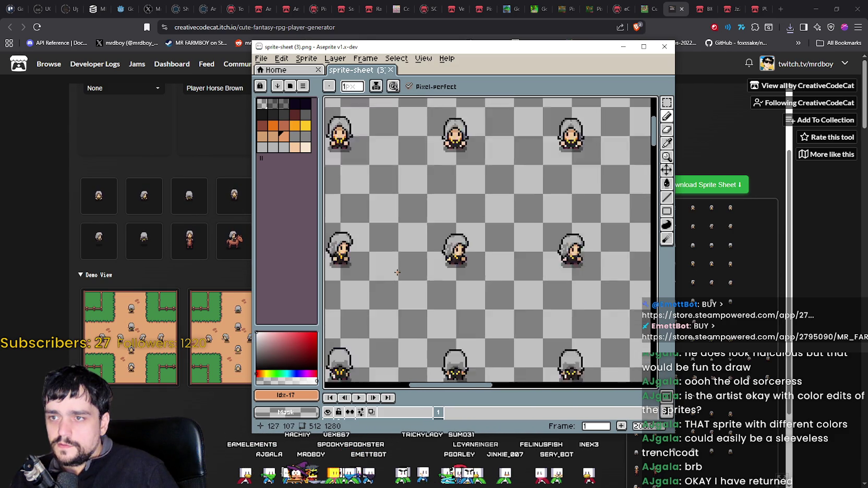
scroll(431, 151, up, 5)
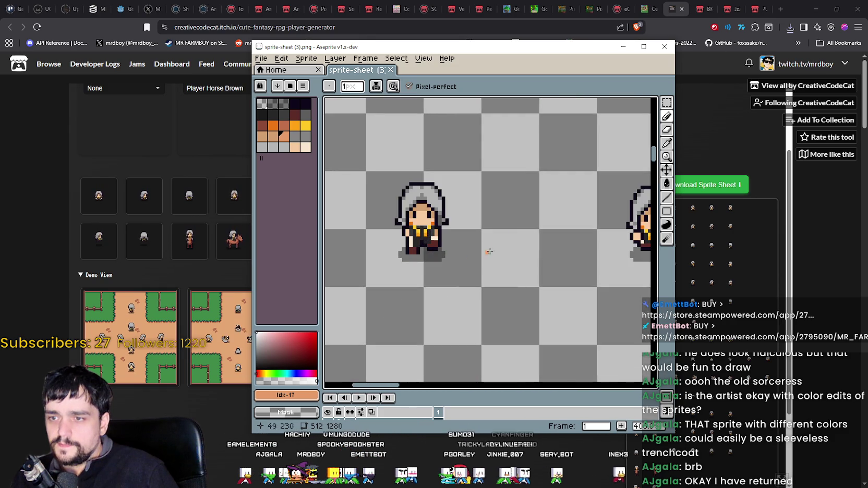
scroll(425, 224, down, 6)
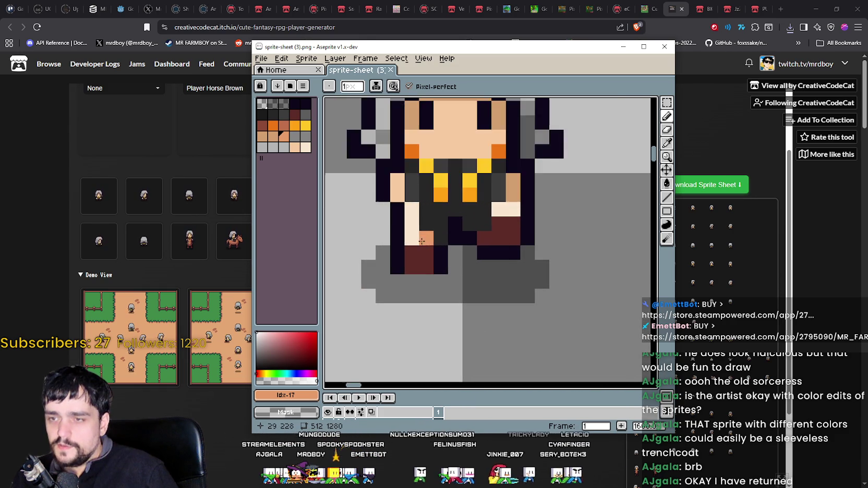
Reposition Aseprite to reveal the lower-right sprite, then return to the generator page.
mouse_move(435, 46)
mouse_down()
mouse_move(605, 84)
mouse_move(476, 272)
mouse_move(515, 131)
mouse_move(515, 54)
mouse_up()
scroll(624, 271, up, 5)
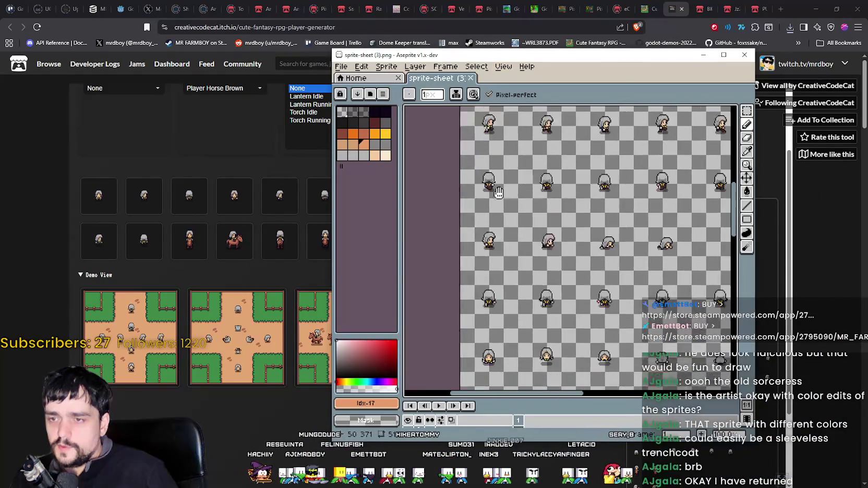
mouse_move(623, 271)
mouse_down()
mouse_move(493, 105)
mouse_move(404, 113)
mouse_up()
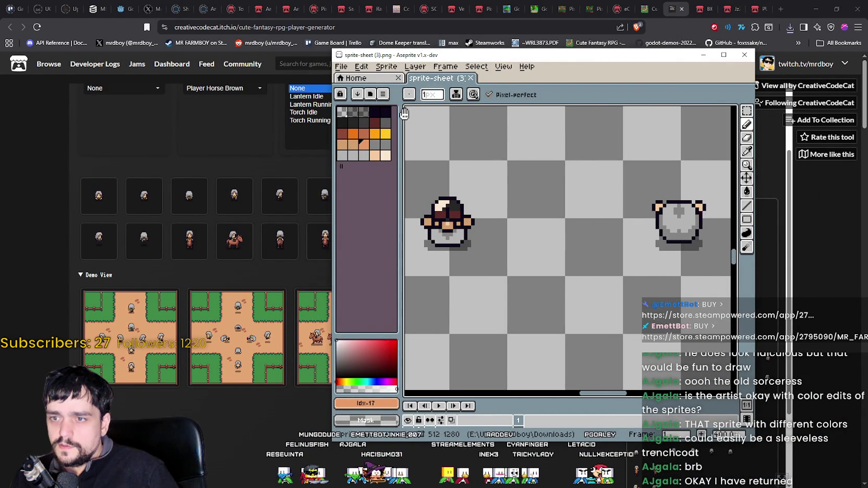
scroll(526, 274, down, 5)
click(316, 394)
scroll(334, 313, up, 2)
click(355, 138)
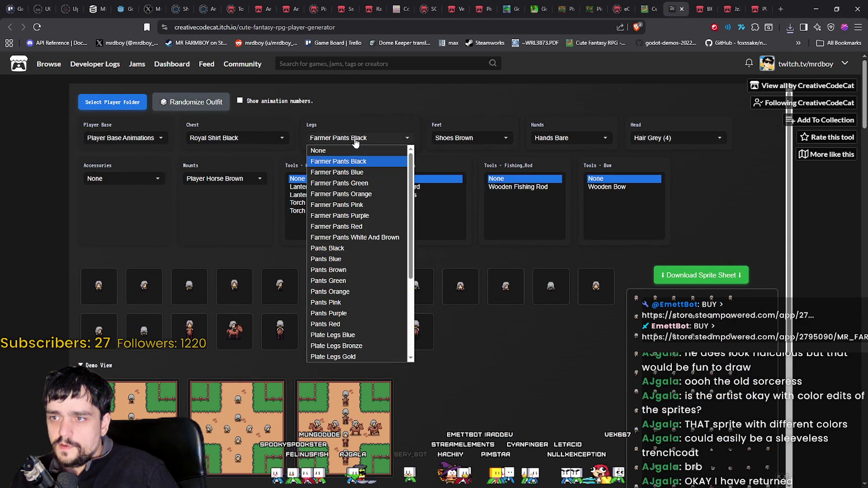
Change the player's legs to Pants Black.
mouse_move(411, 203)
mouse_down()
mouse_move(416, 228)
mouse_move(418, 190)
mouse_up()
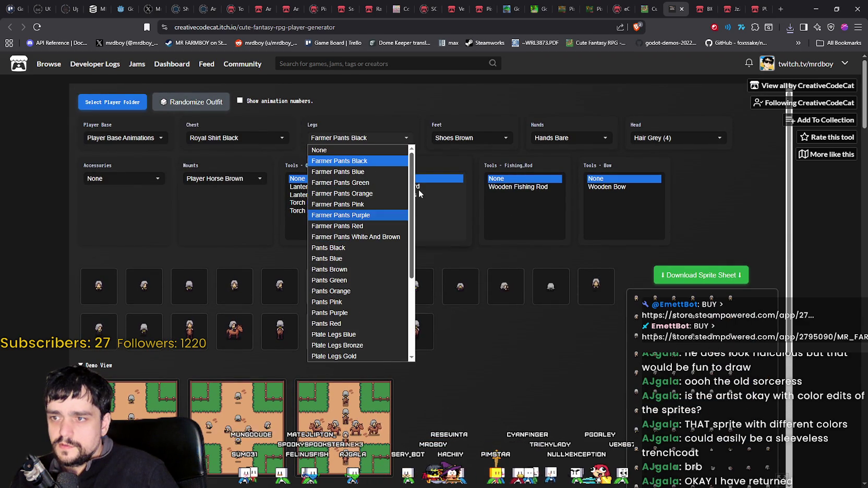
drag(416, 210, 415, 212)
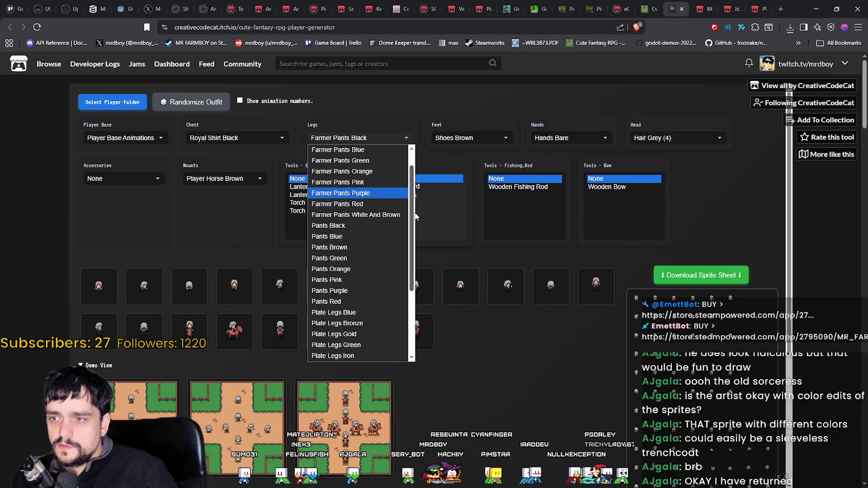
click(354, 225)
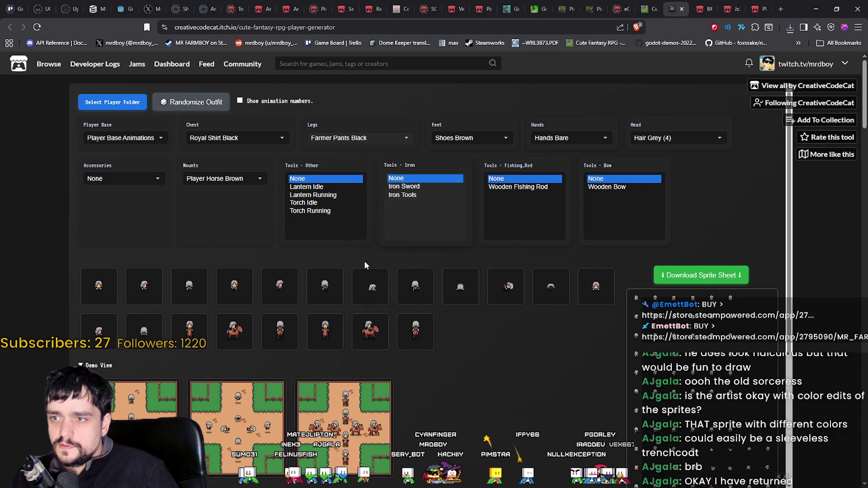
scroll(445, 369, down, 2)
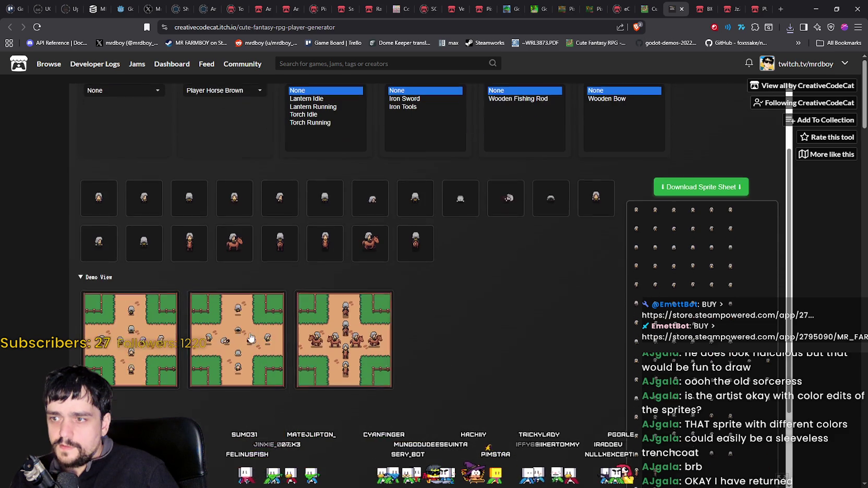
Save the first demo map as download (18).png and inspect it in Aseprite.
click(141, 340)
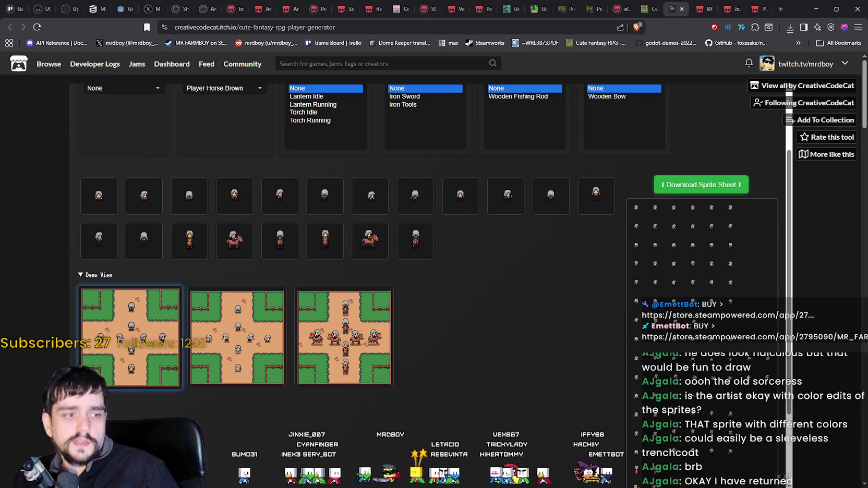
click(790, 27)
click(693, 48)
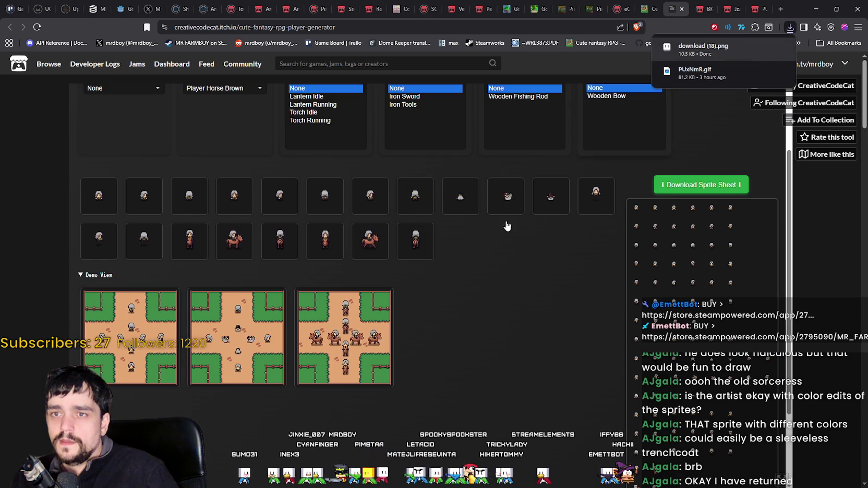
scroll(474, 217, up, 3)
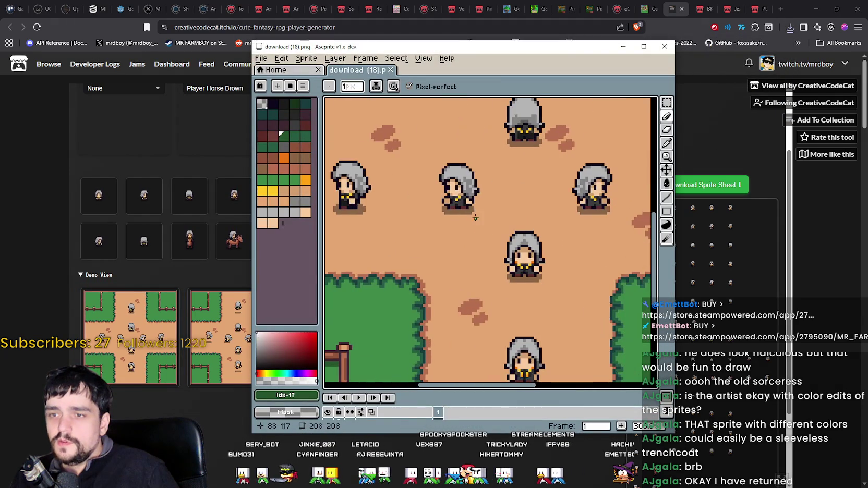
scroll(469, 240, down, 2)
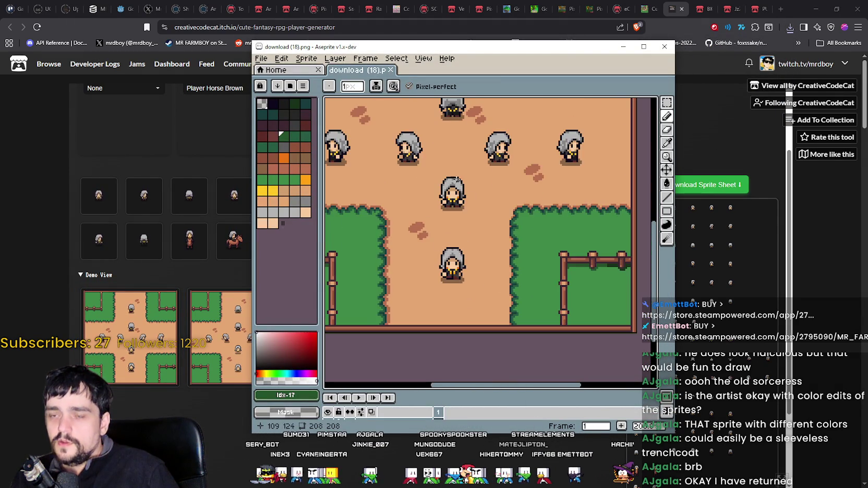
mouse_move(492, 393)
mouse_down()
mouse_move(480, 329)
mouse_move(481, 363)
mouse_up()
scroll(442, 233, up, 2)
scroll(442, 234, down, 2)
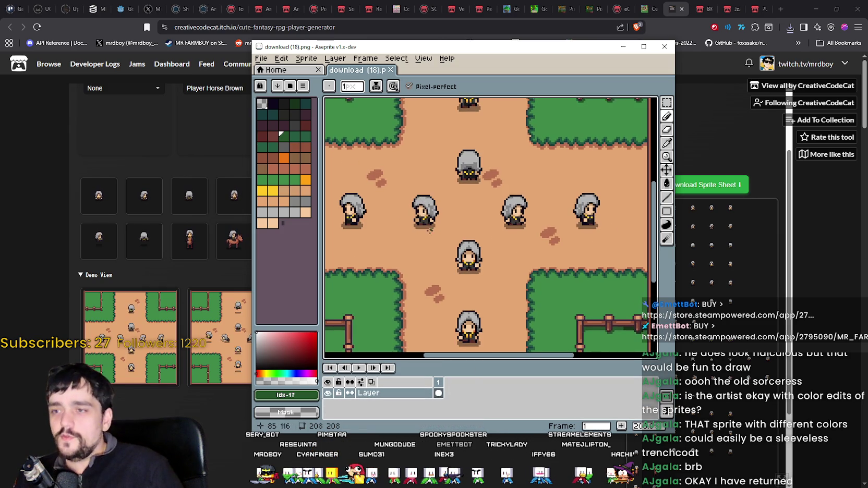
drag(429, 226, 471, 231)
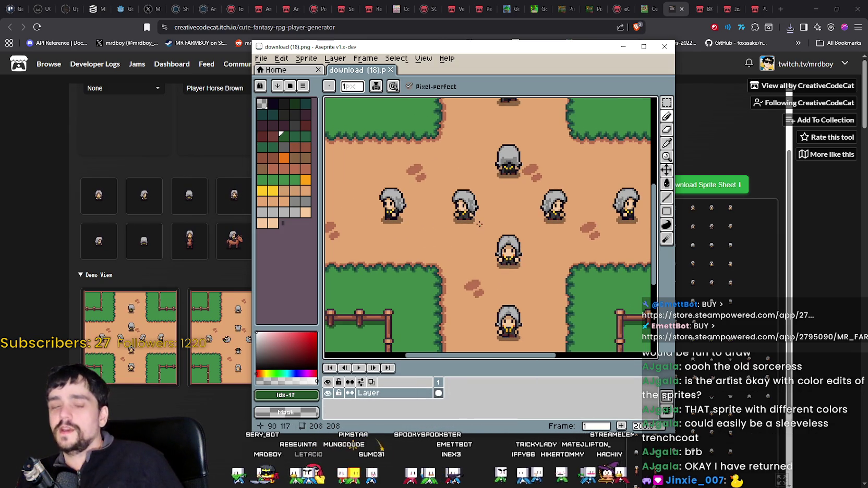
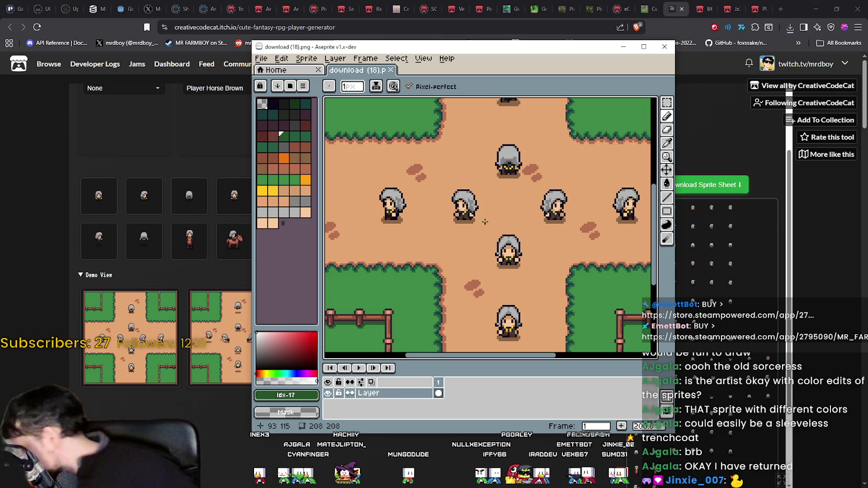
Zoom in and out on the grey-haired characters in download (18).png, then close Aseprite.
scroll(484, 222, up, 5)
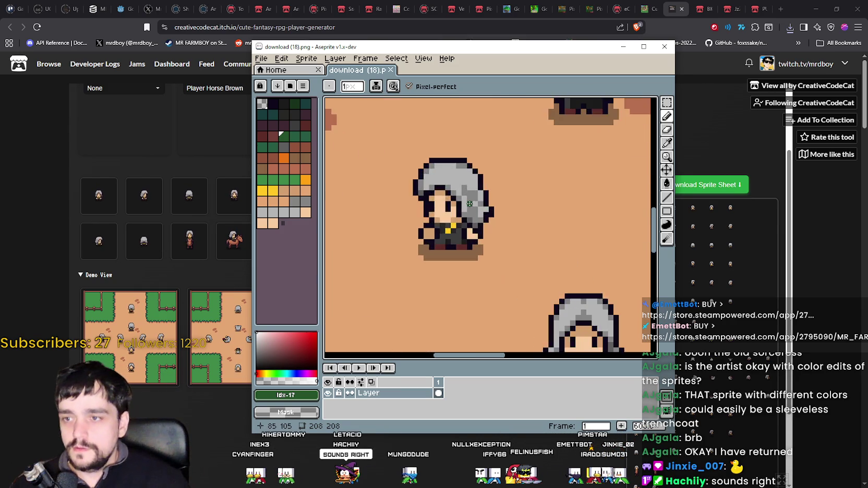
scroll(518, 187, down, 5)
scroll(433, 210, up, 3)
scroll(461, 236, up, 10)
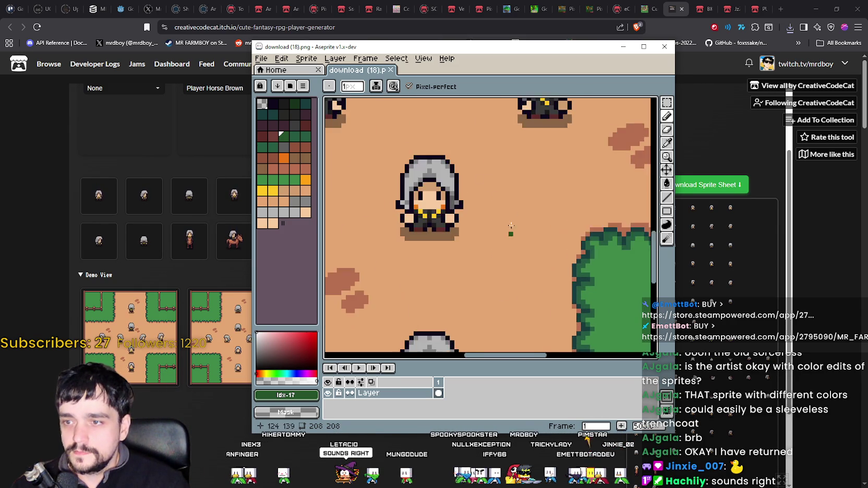
scroll(438, 252, down, 5)
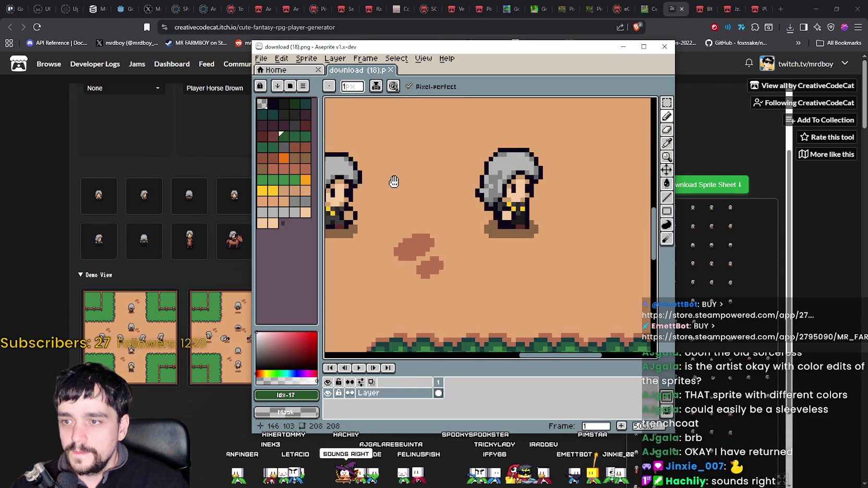
scroll(519, 255, up, 5)
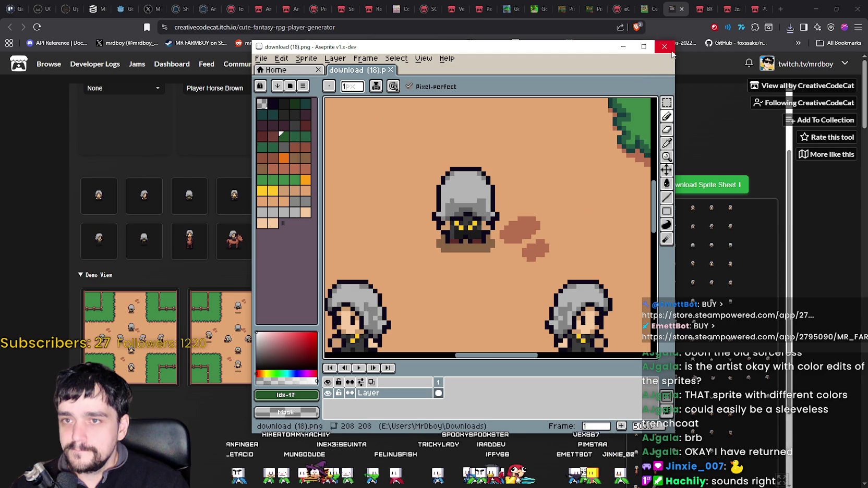
click(664, 46)
scroll(456, 247, up, 3)
Set the character's Legs to Pants Brown.
click(353, 140)
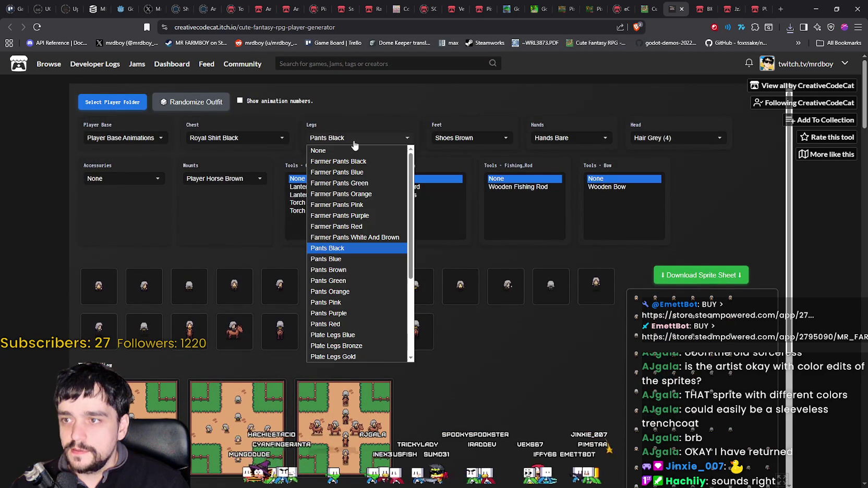
click(357, 270)
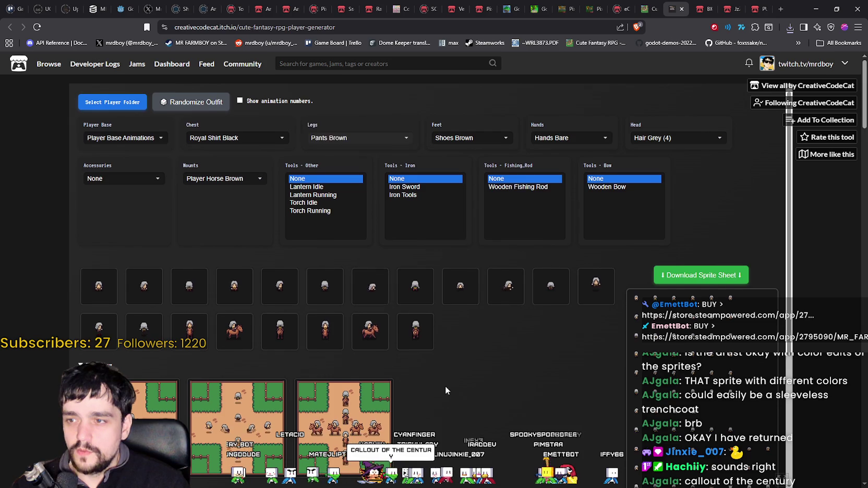
scroll(445, 386, down, 2)
scroll(443, 374, down, 2)
scroll(441, 365, up, 3)
scroll(444, 355, down, 2)
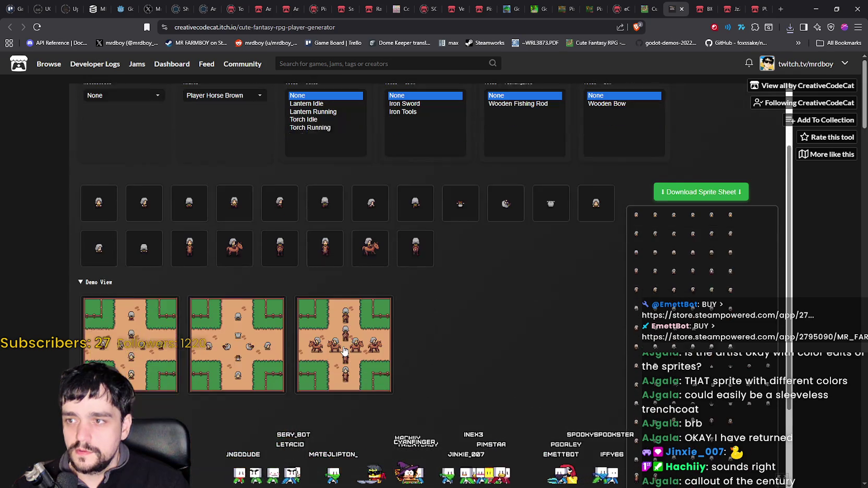
scroll(143, 310, up, 1)
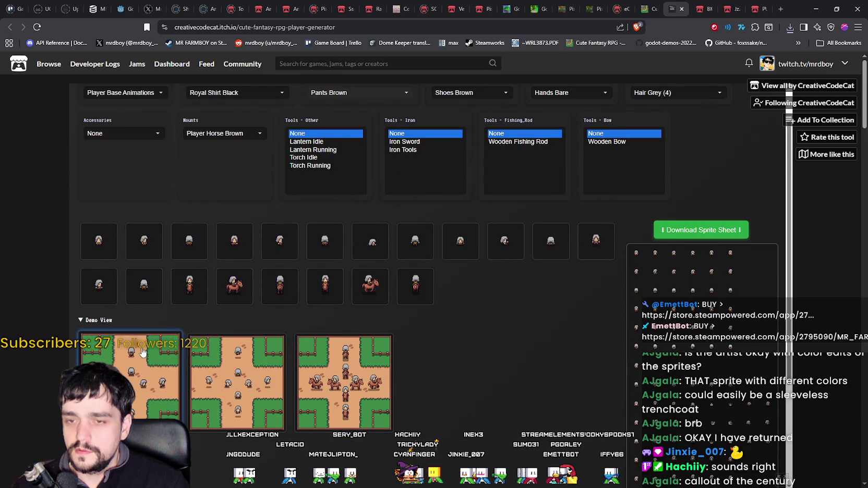
Save the first demo image and open download (19).png in Aseprite.
right_click(167, 360)
click(167, 360)
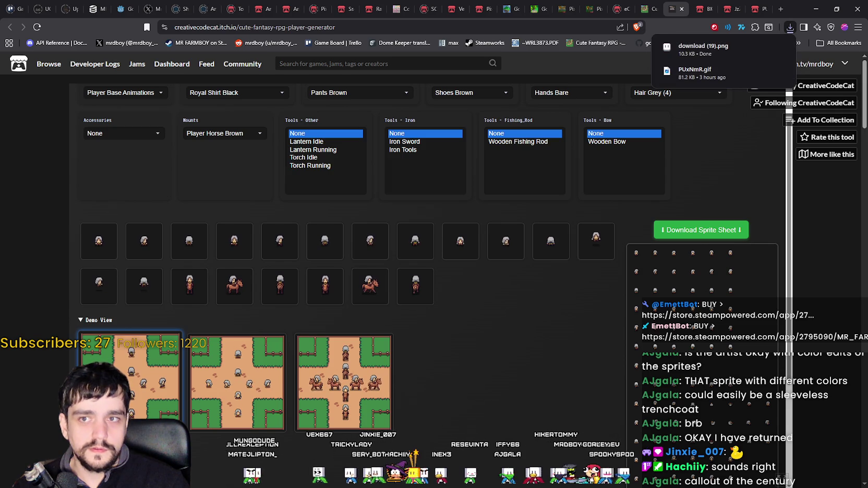
click(703, 48)
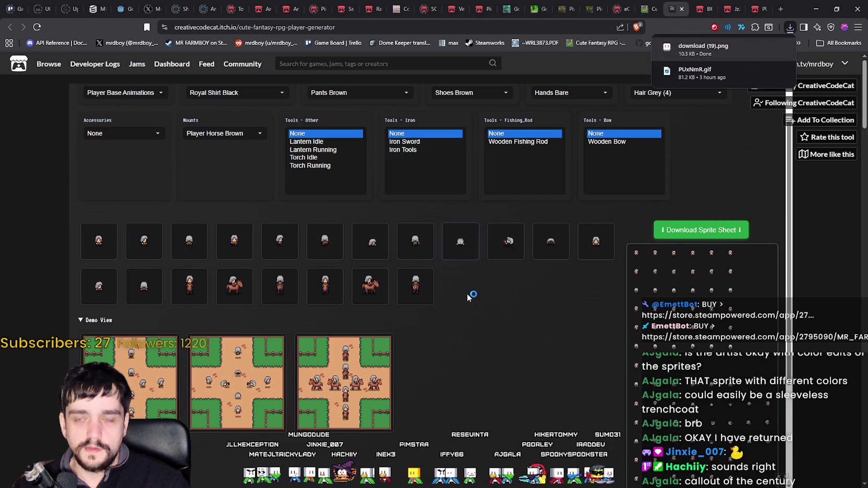
scroll(499, 188, up, 1)
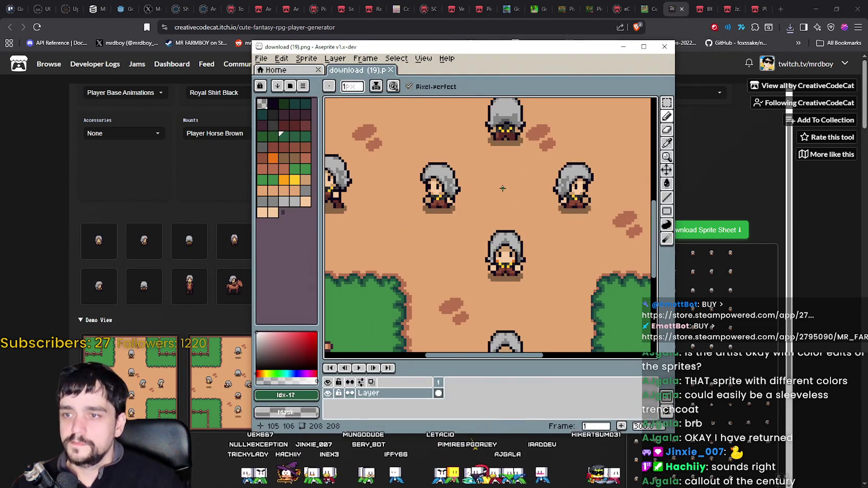
Pan and zoom over the brown-pants characters in download (19).png, then close Aseprite.
drag(500, 187, 478, 248)
scroll(495, 229, down, 1)
scroll(523, 236, up, 1)
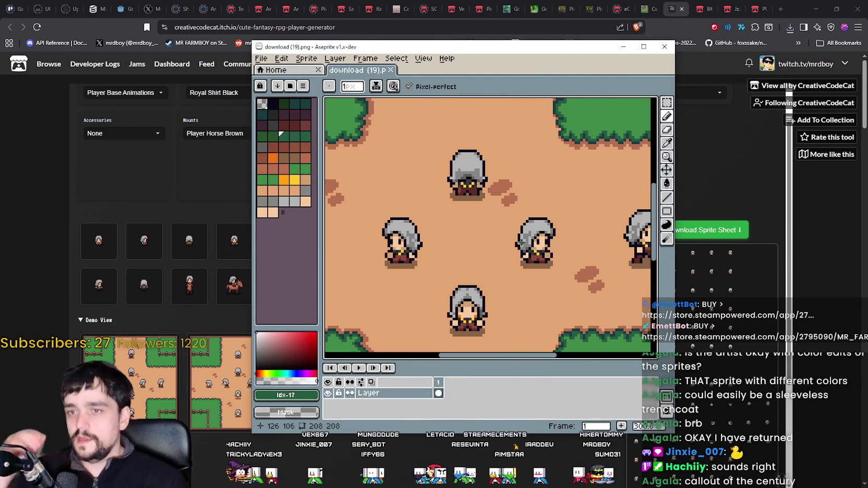
scroll(523, 236, down, 5)
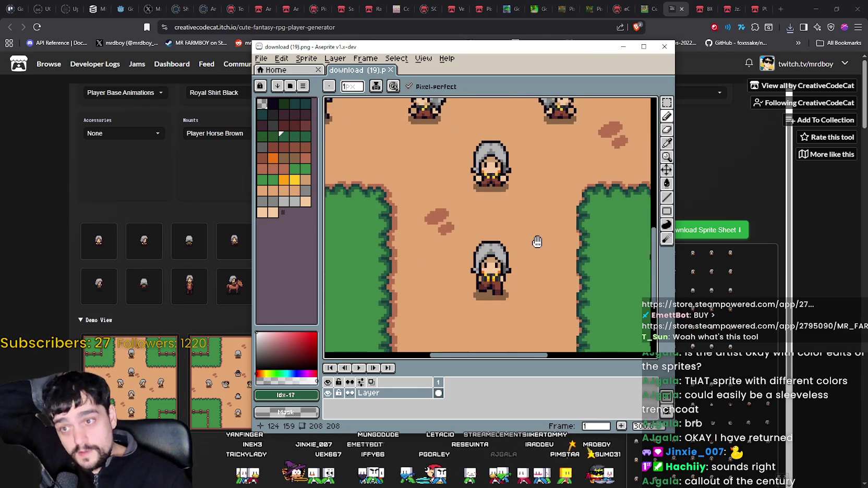
scroll(540, 236, left, 5)
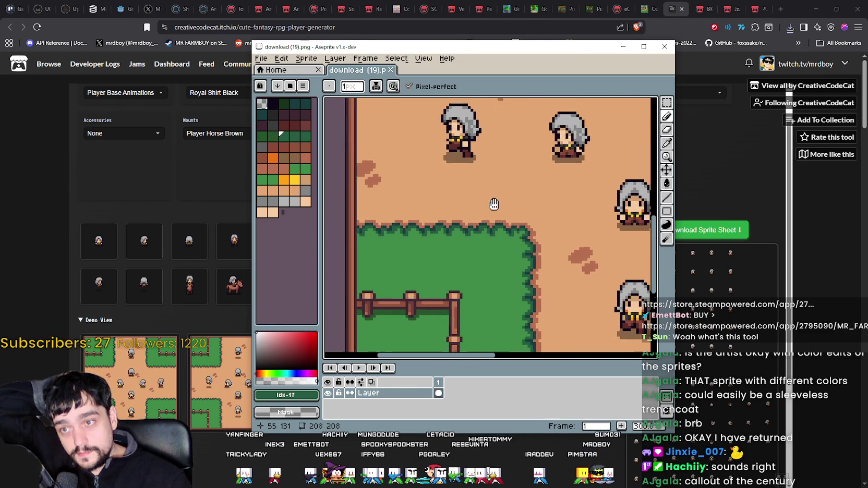
mouse_move(534, 211)
mouse_down()
mouse_move(488, 204)
mouse_move(540, 214)
mouse_move(426, 277)
mouse_move(527, 266)
mouse_move(464, 242)
mouse_move(532, 233)
mouse_move(495, 198)
mouse_up()
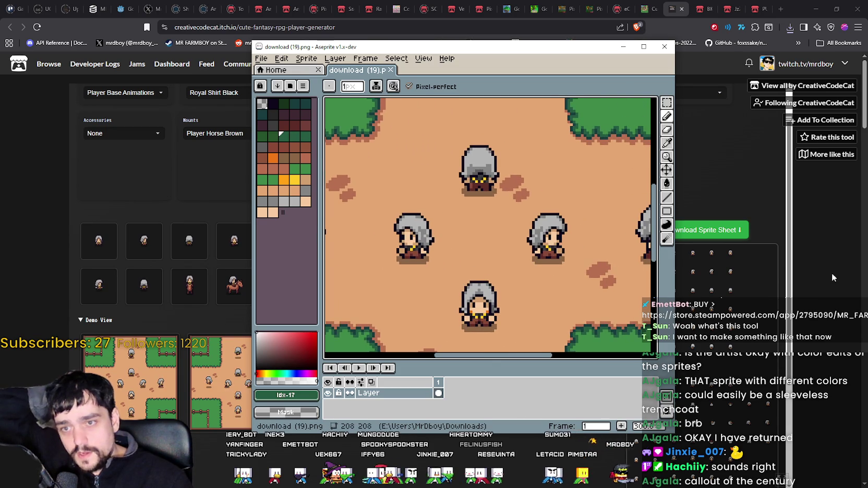
click(824, 268)
scroll(552, 193, up, 1)
Set the character's Feet to Shoes Black.
scroll(553, 196, up, 1)
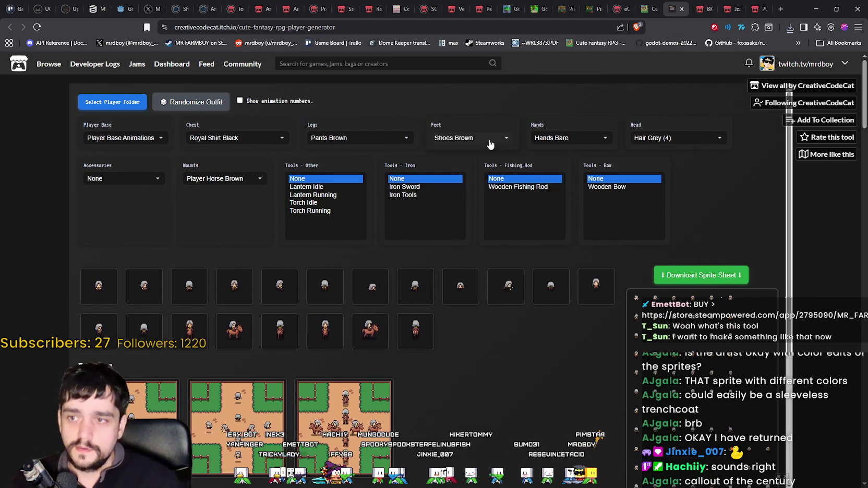
click(498, 139)
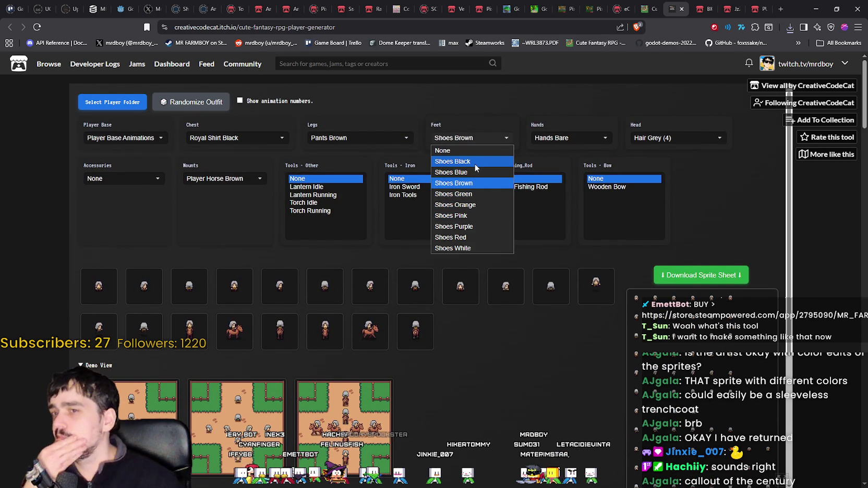
click(474, 163)
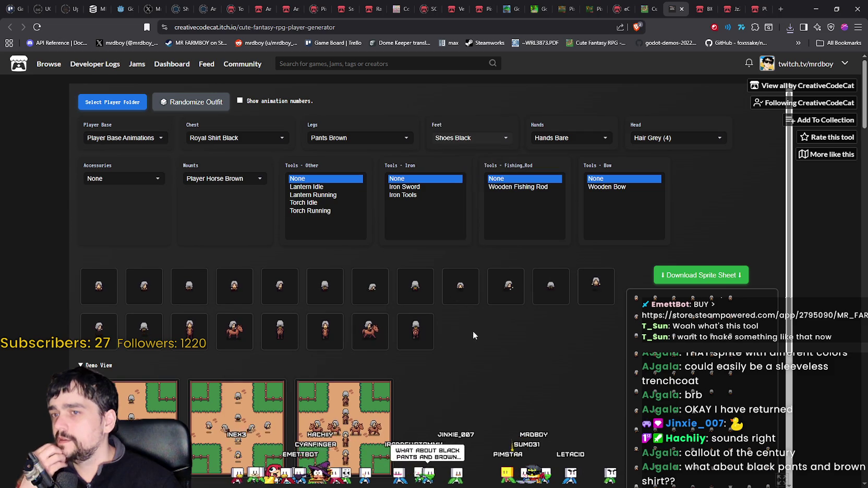
scroll(210, 262, down, 3)
Save the first demo image as download (20).png, zoom in on it in Aseprite, and close it.
right_click(86, 214)
key(Escape)
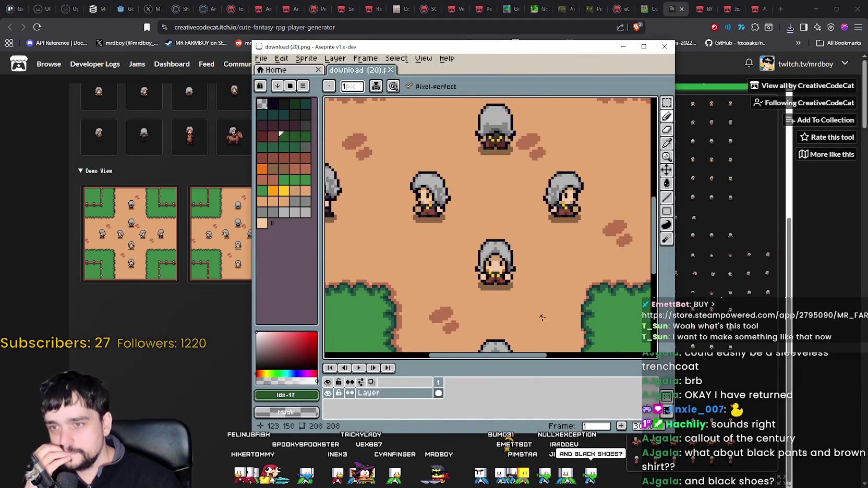
scroll(537, 312, up, 2)
scroll(556, 214, up, 4)
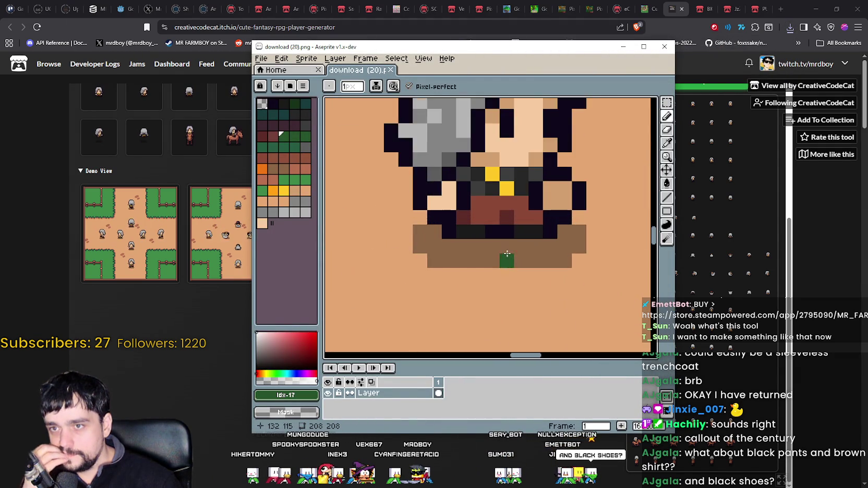
scroll(528, 221, down, 2)
click(665, 48)
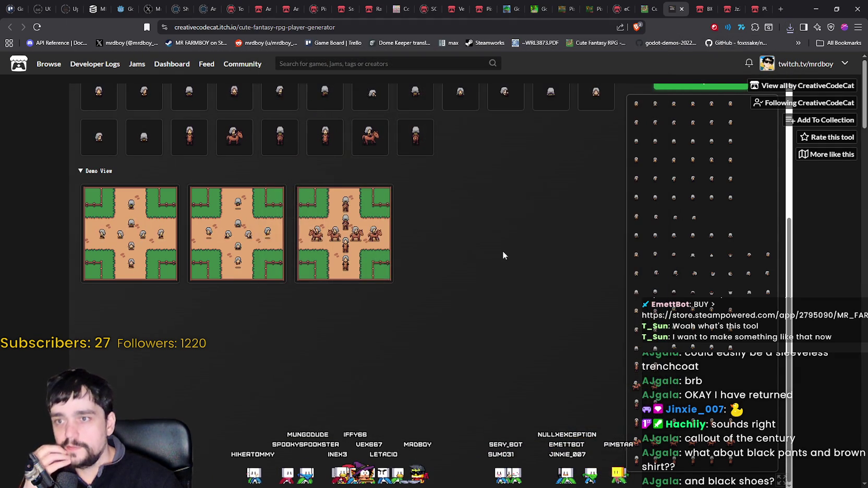
Switch the character back to brown shoes and give it black pants.
scroll(531, 198, up, 3)
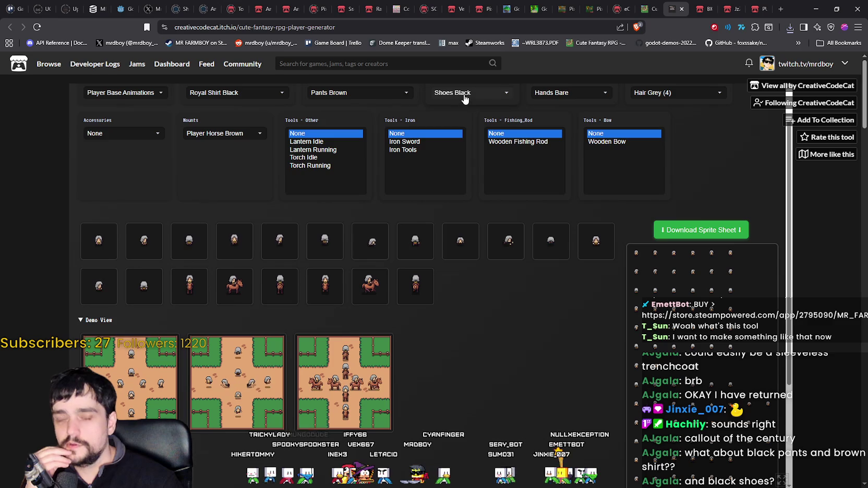
click(464, 96)
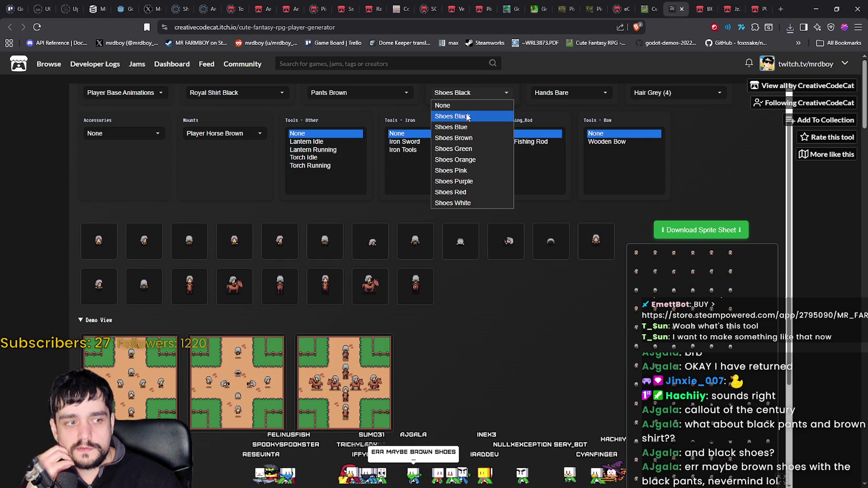
click(480, 138)
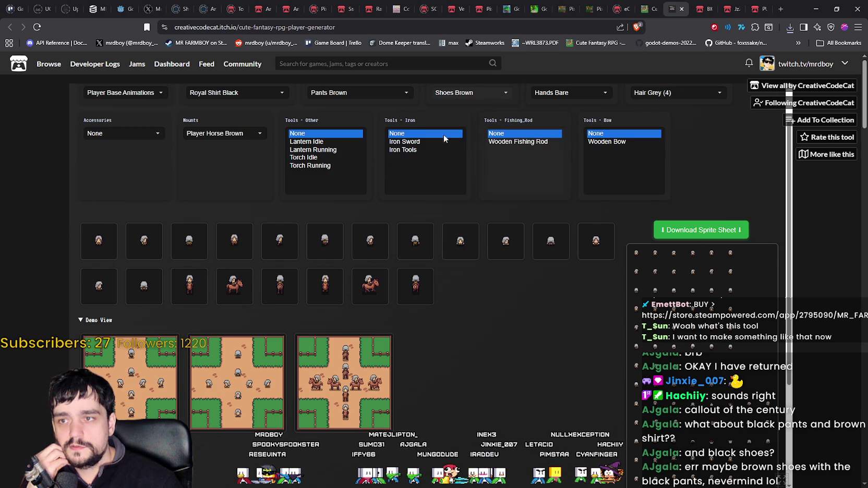
click(357, 94)
click(349, 202)
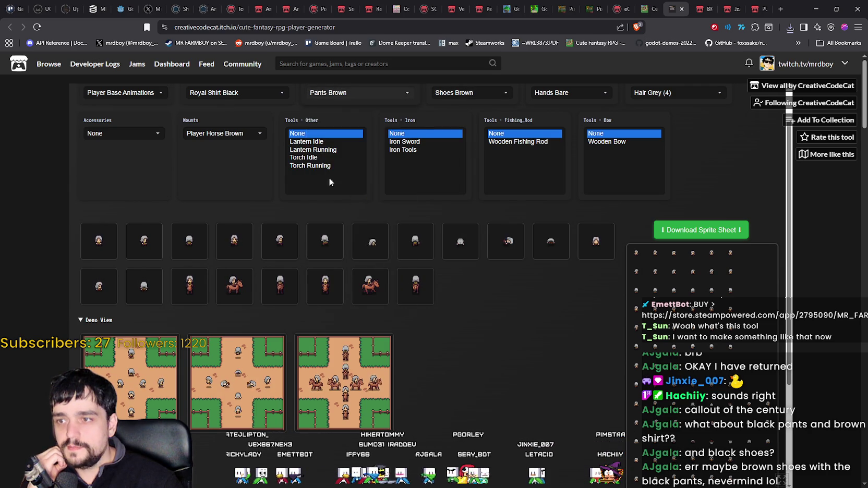
Browse the shirt options, then open download (21).png in Aseprite.
click(232, 93)
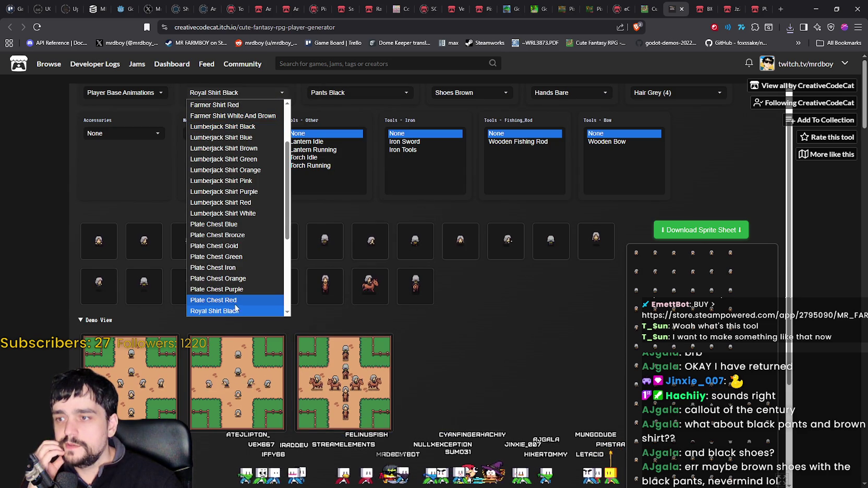
scroll(240, 235, down, 2)
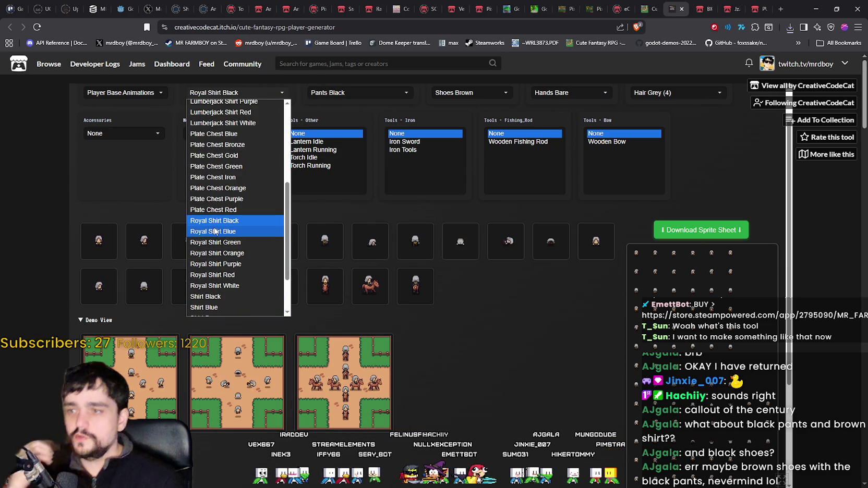
scroll(459, 390, down, 2)
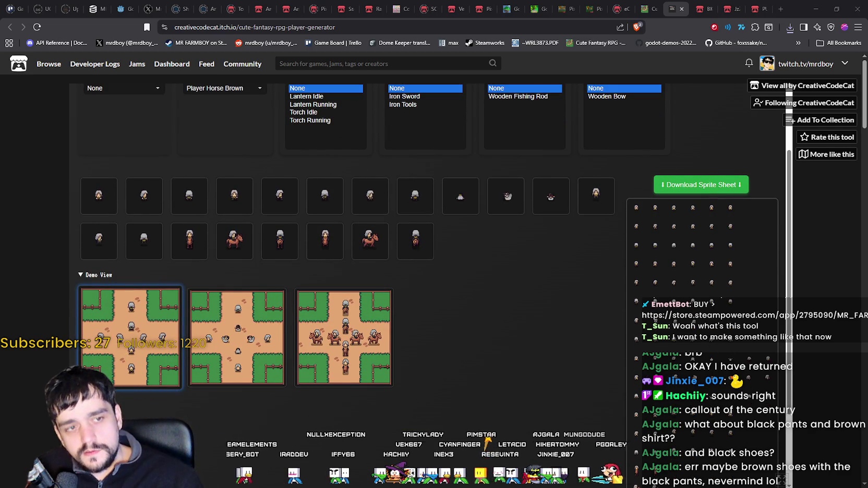
click(752, 51)
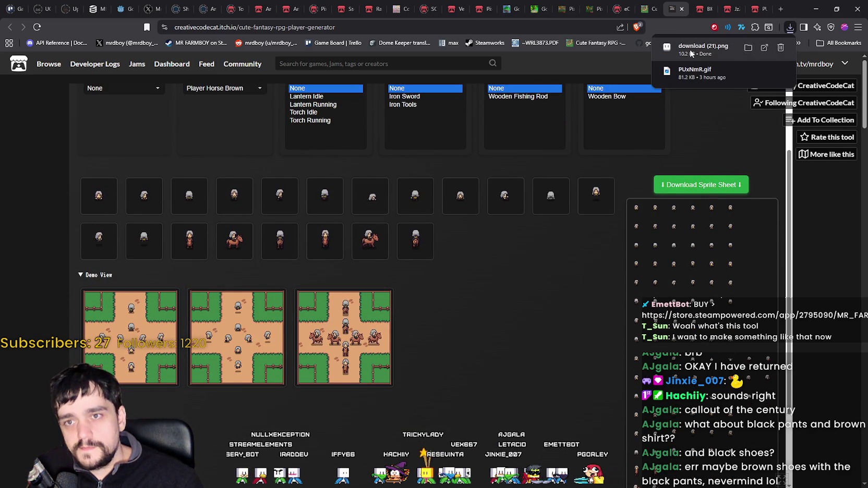
scroll(456, 223, up, 1)
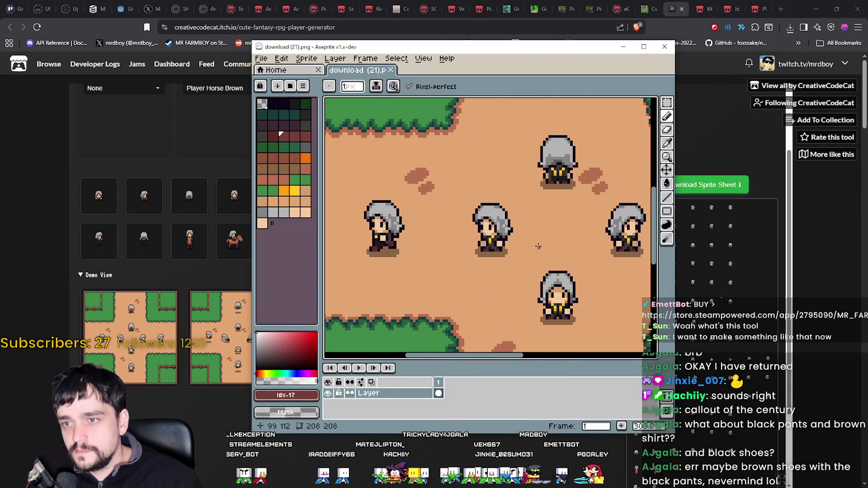
Pan and zoom onto the black-pants, brown-shoes grey-haired character in download (21).png, then close Aseprite.
drag(538, 247, 467, 194)
scroll(538, 282, up, 3)
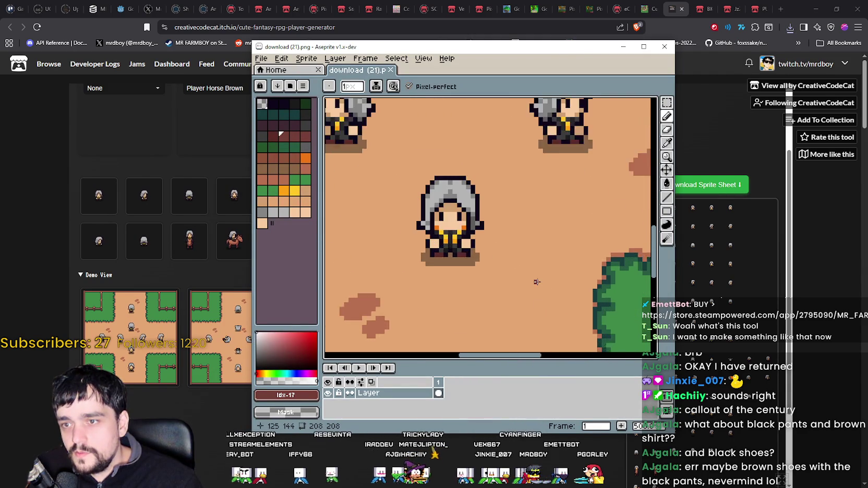
mouse_move(509, 226)
mouse_down()
mouse_move(518, 241)
mouse_move(496, 303)
mouse_up()
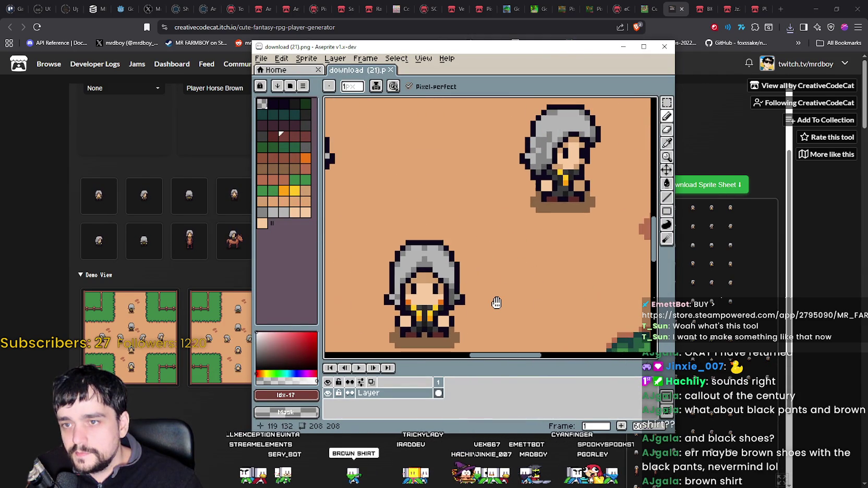
scroll(496, 304, down, 2)
scroll(478, 234, up, 3)
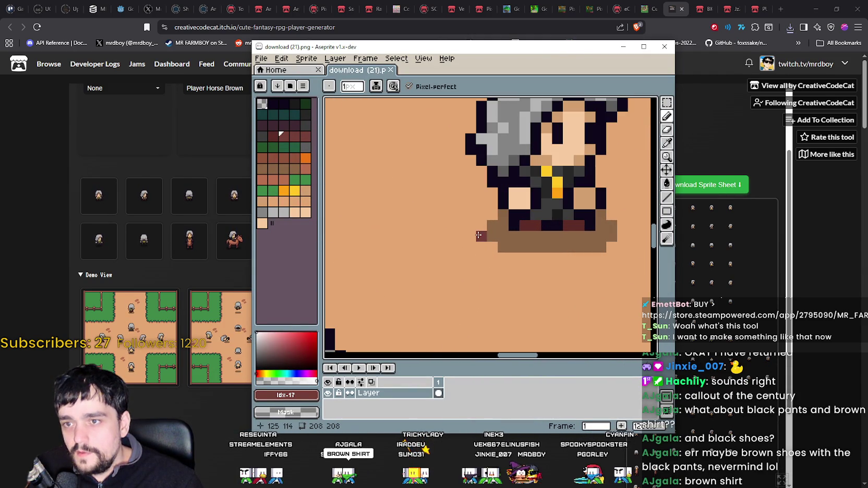
scroll(479, 234, down, 3)
scroll(479, 235, up, 5)
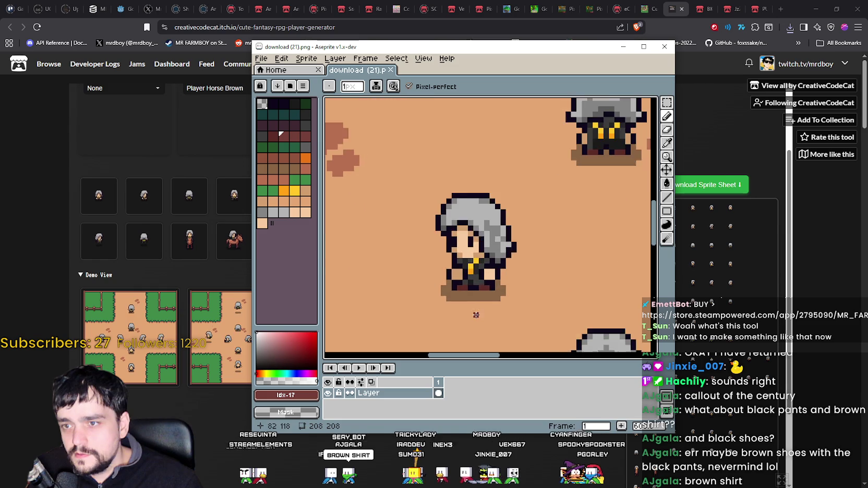
scroll(453, 245, down, 2)
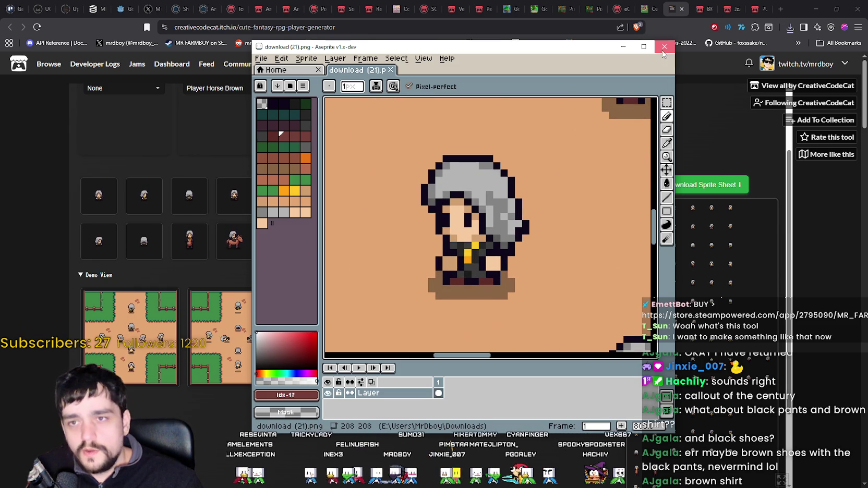
click(664, 47)
scroll(365, 131, up, 2)
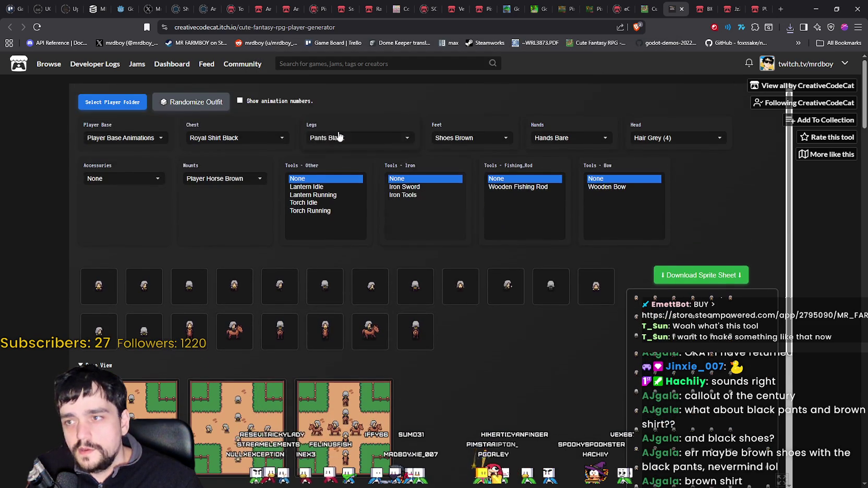
Set the character's Chest outfit to Shirt Brown.
click(247, 140)
scroll(252, 266, down, 2)
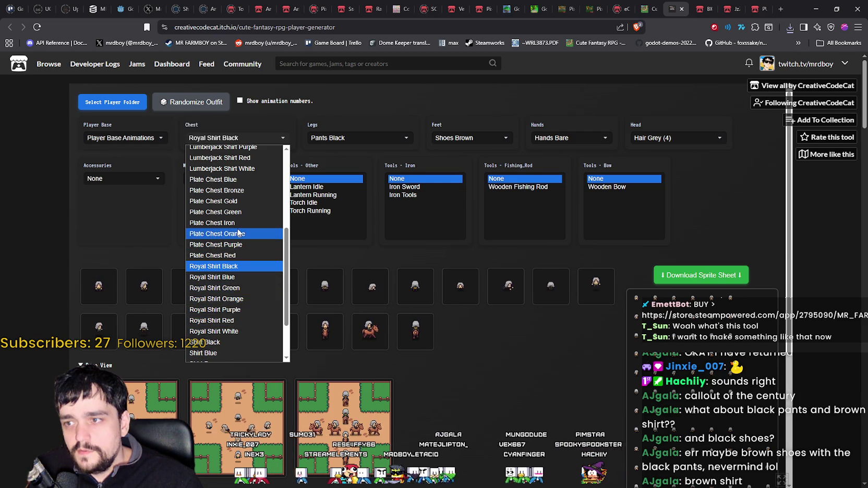
scroll(239, 237, down, 3)
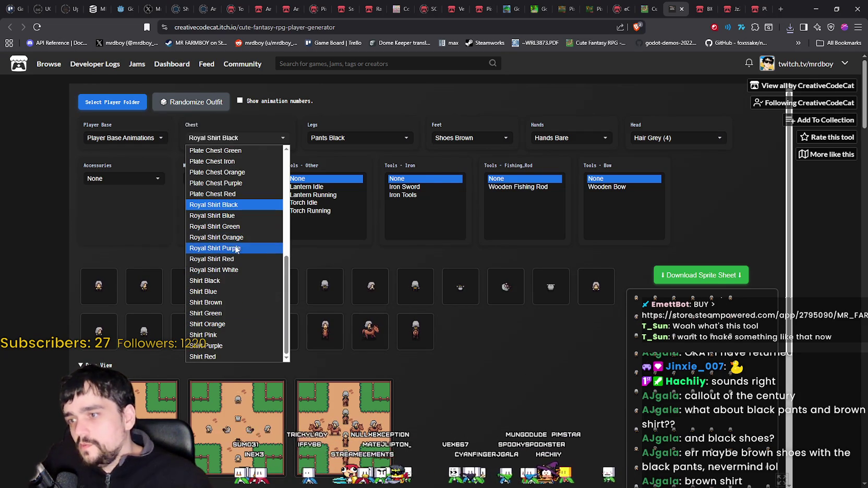
scroll(227, 285, up, 8)
scroll(226, 285, down, 5)
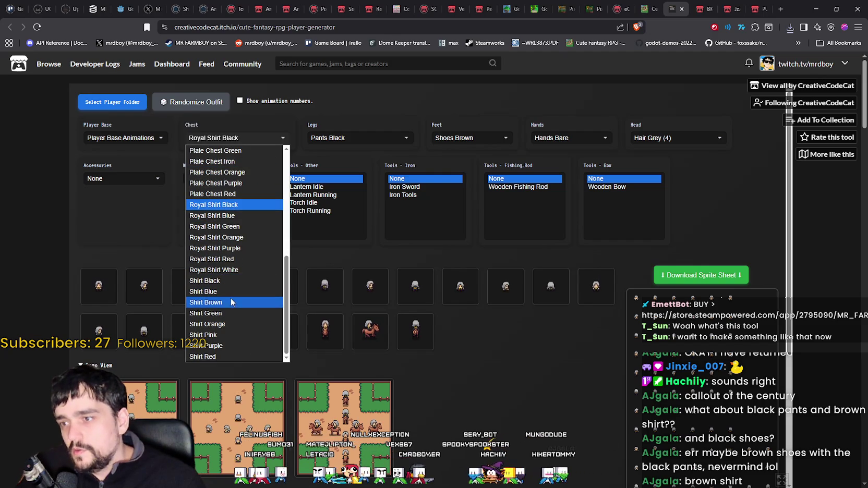
click(229, 301)
Download the updated sprite sheet and open download (22).png in Aseprite.
scroll(503, 386, down, 3)
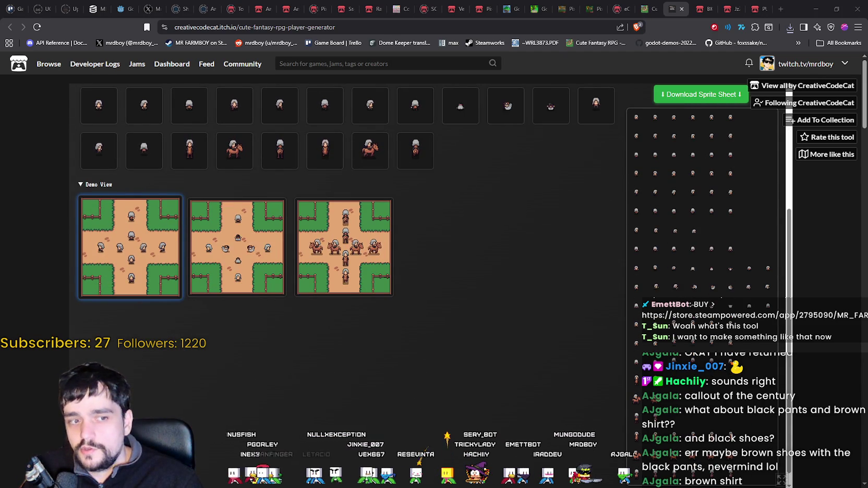
click(690, 93)
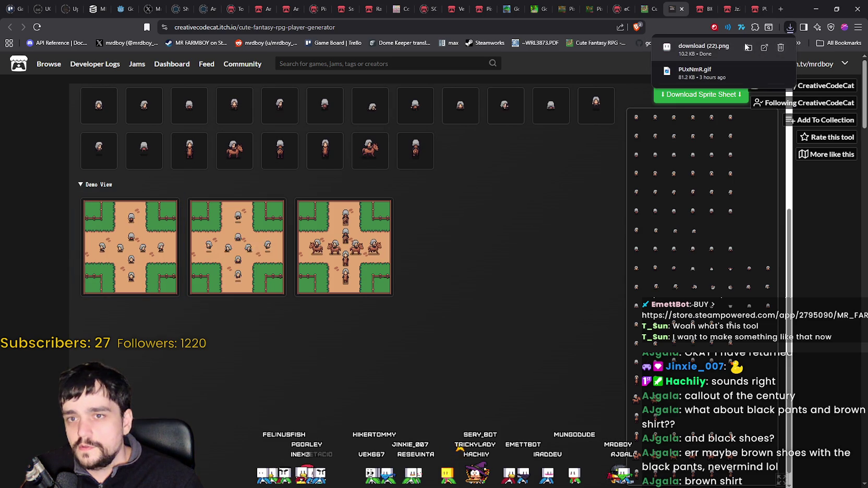
click(706, 56)
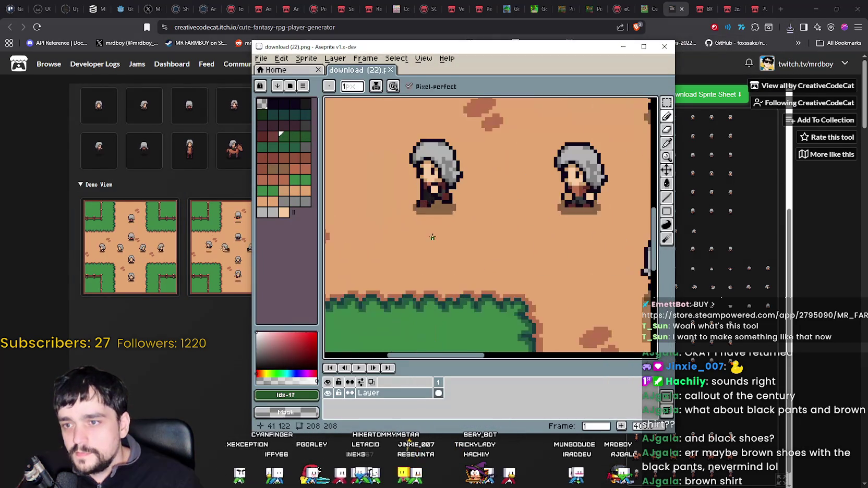
Pan and zoom across the brown-shirted characters in download (22).png.
drag(468, 202, 362, 154)
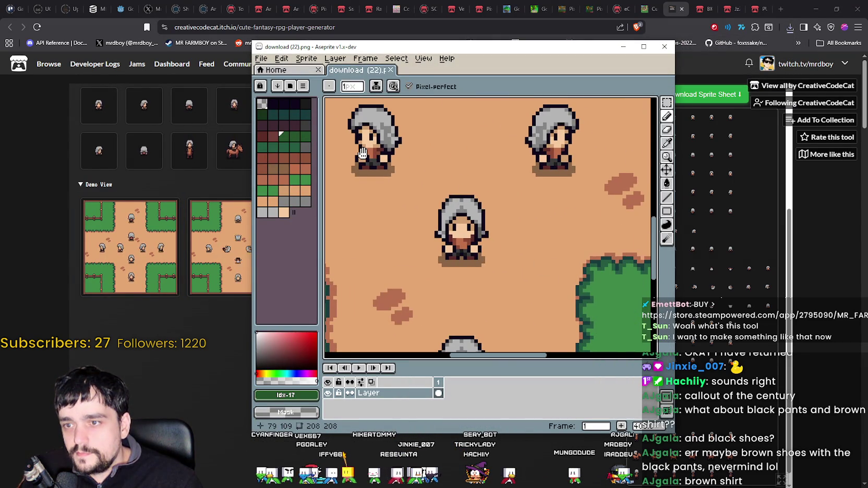
scroll(395, 172, down, 1)
scroll(547, 247, down, 3)
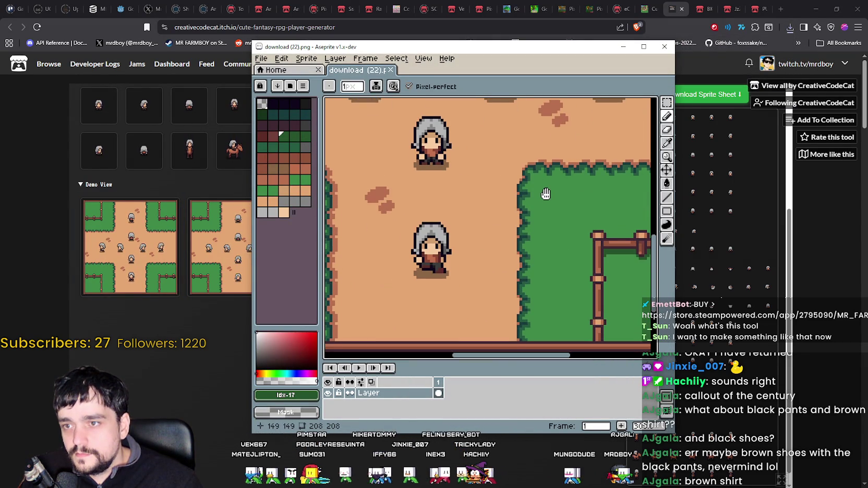
scroll(541, 224, down, 1)
mouse_move(541, 224)
mouse_down()
mouse_move(517, 194)
mouse_move(538, 288)
mouse_move(522, 235)
mouse_move(475, 187)
mouse_up()
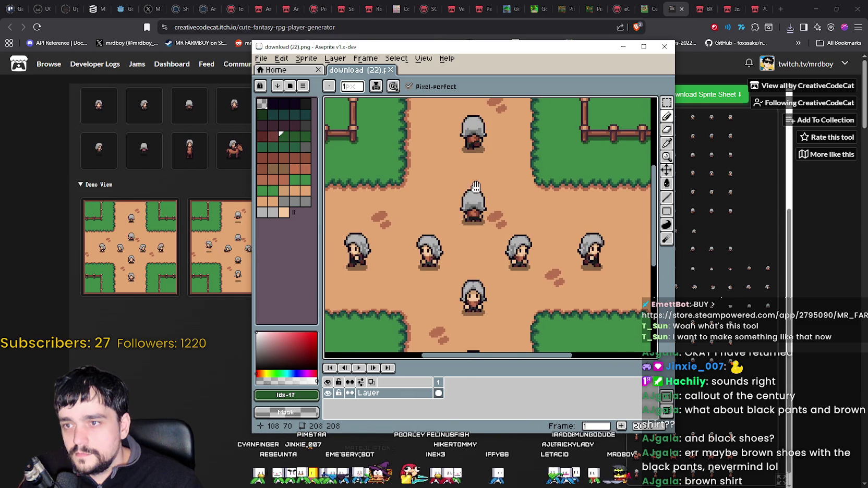
scroll(523, 203, down, 3)
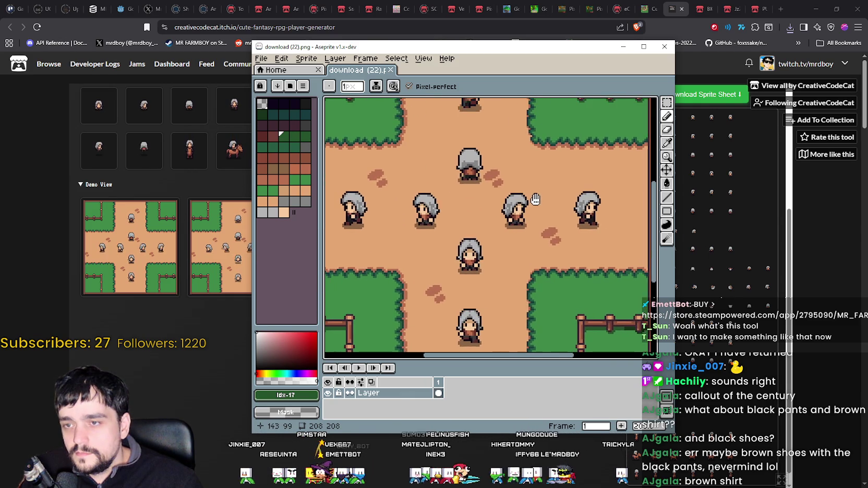
scroll(525, 253, up, 1)
drag(526, 251, 558, 195)
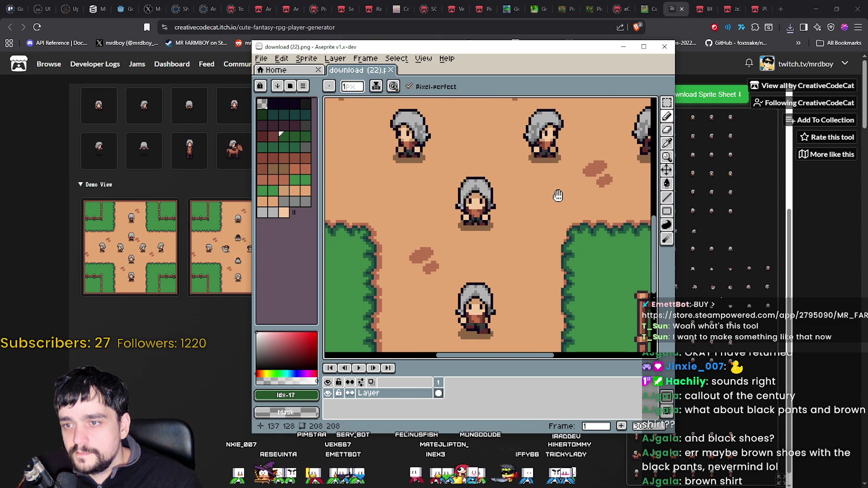
scroll(537, 219, down, 1)
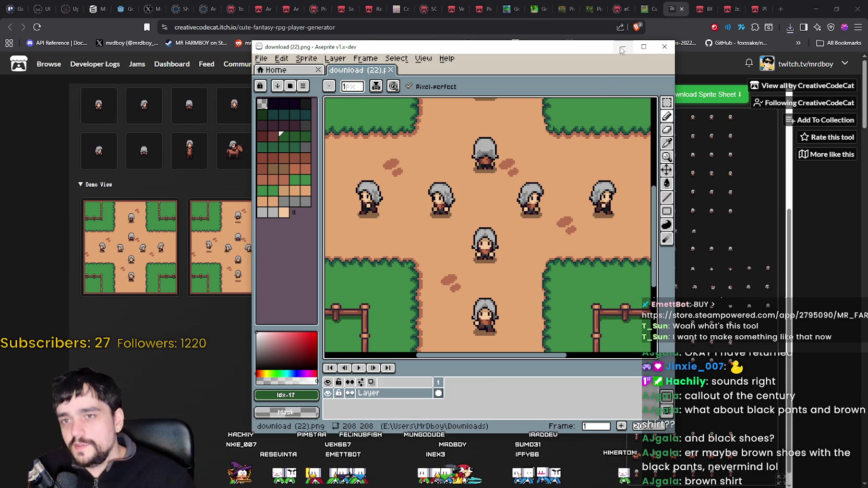
Maximize the Aseprite window, recentre the map, and return to the generator page.
click(644, 46)
drag(327, 181, 423, 182)
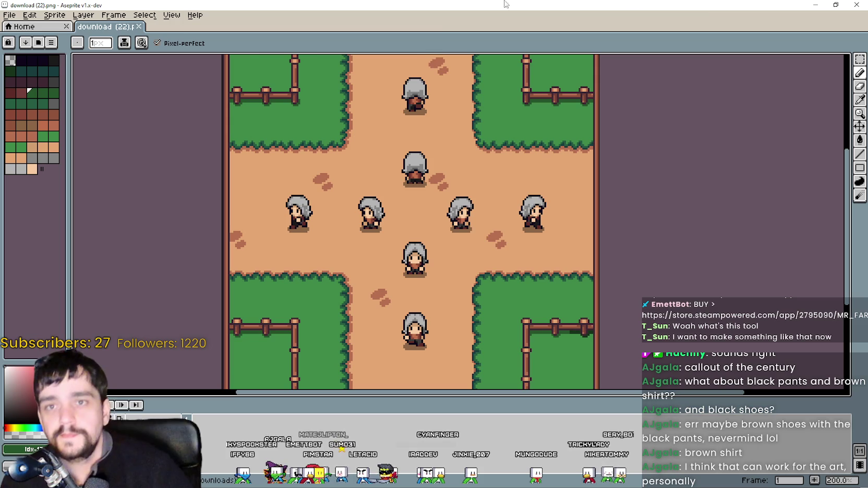
key(alt+Tab)
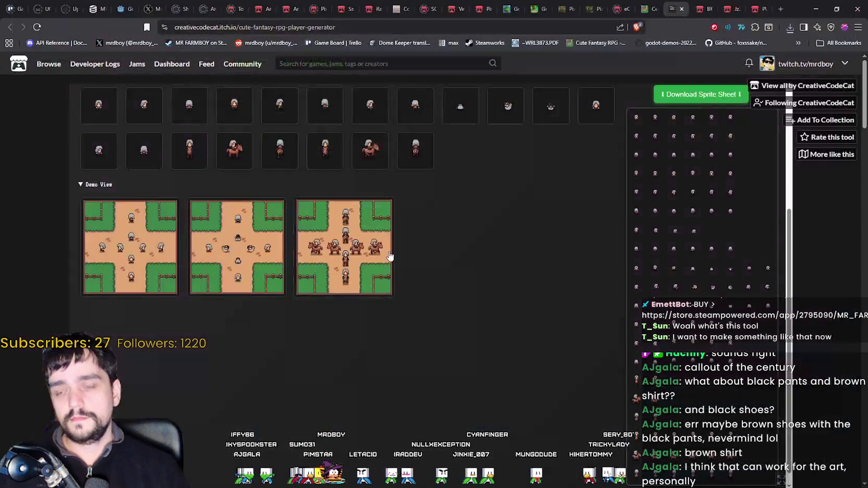
Dismiss a stray context menu, scroll up, and open sprite-sheet (4).png in Aseprite.
right_click(451, 312)
key(Escape)
scroll(459, 334, up, 2)
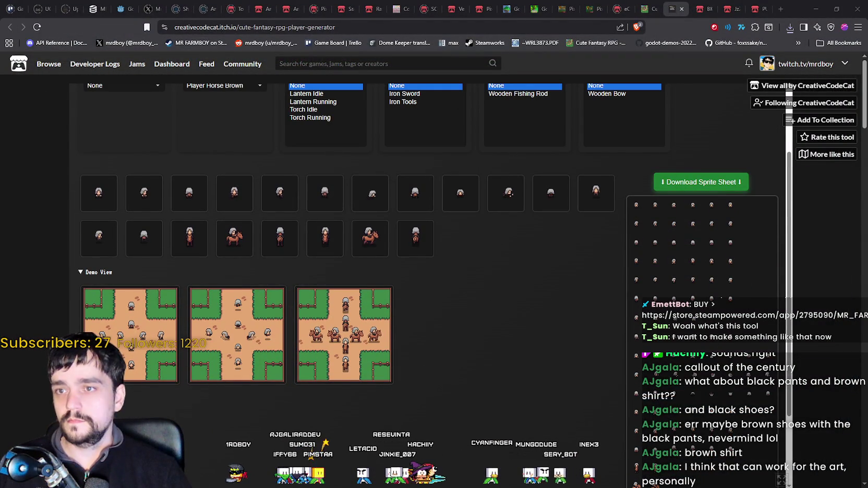
scroll(544, 301, up, 2)
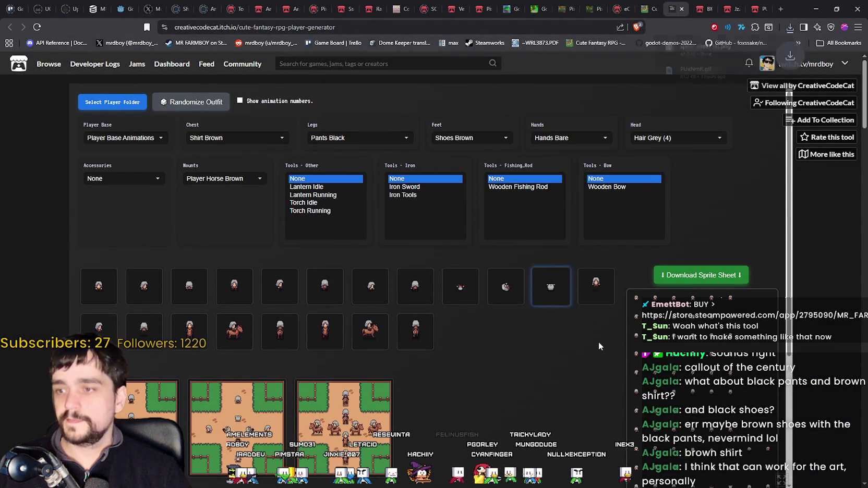
click(704, 49)
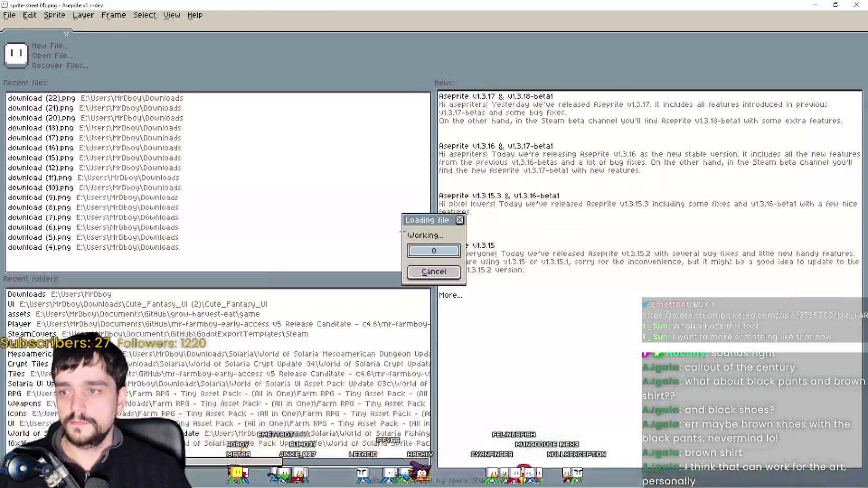
scroll(354, 164, up, 5)
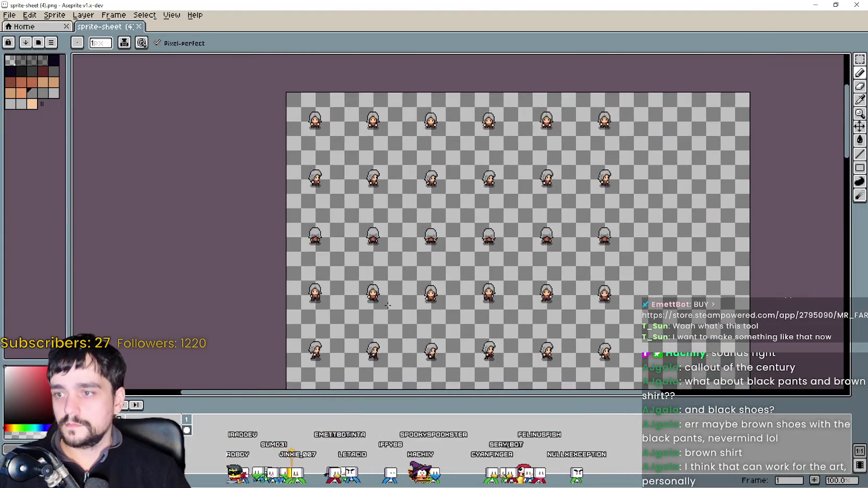
scroll(325, 189, up, 1)
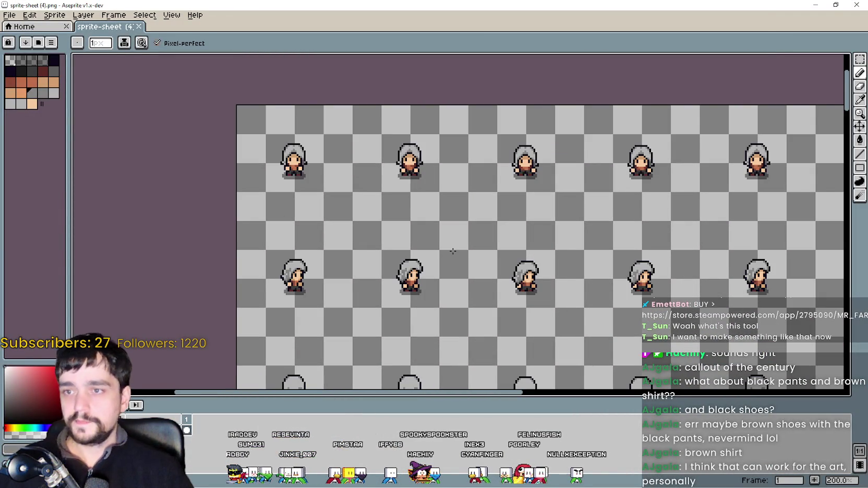
drag(453, 251, 339, 116)
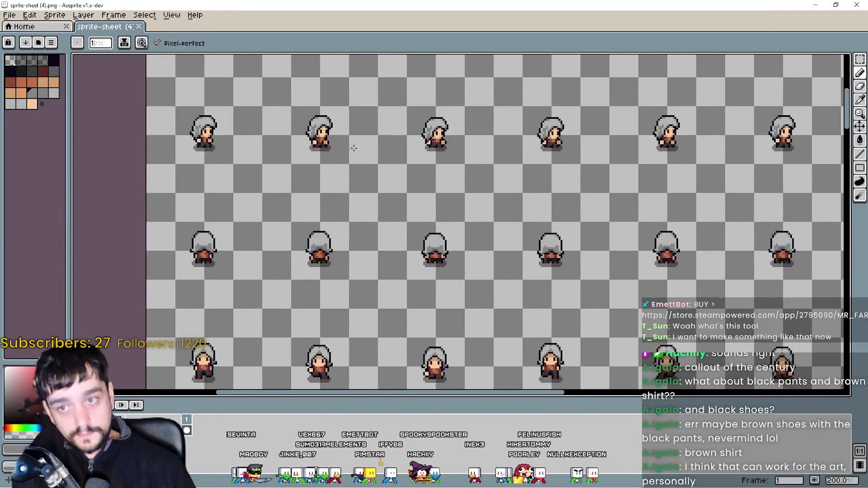
drag(727, 288, 568, 258)
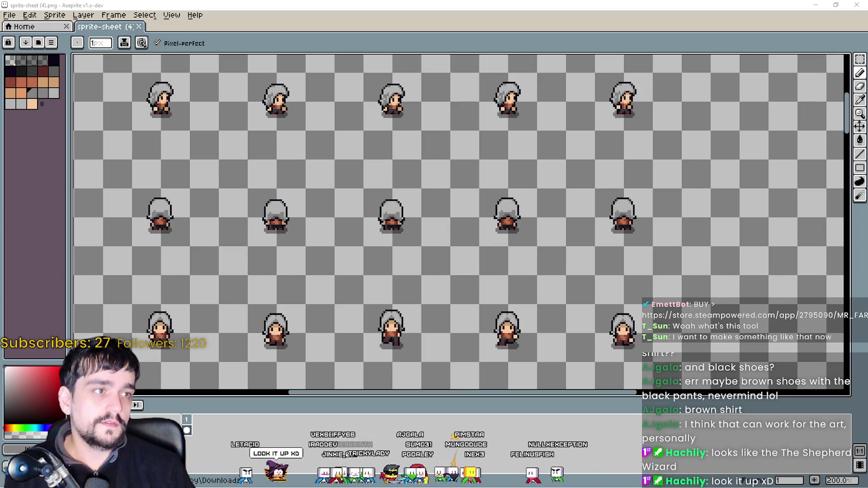
key(alt+Tab)
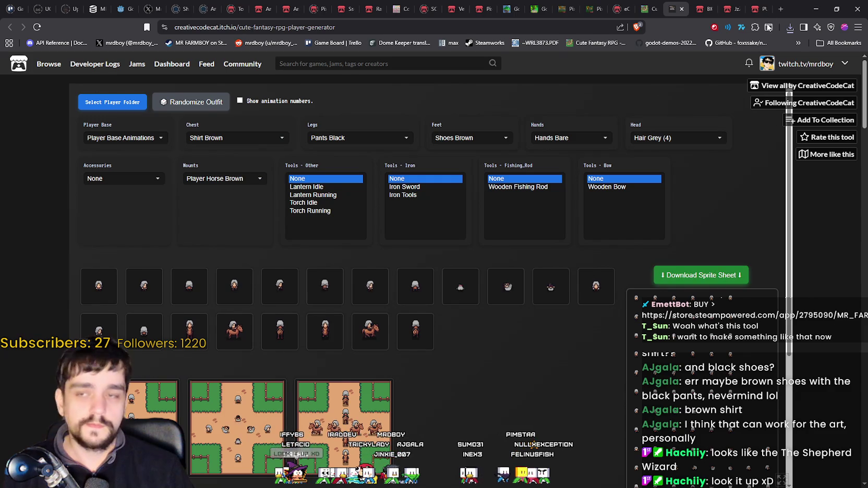
Search Google Images for 'Shepherd Wizard'.
click(770, 9)
text(Shepherd Wizard)
key(Return)
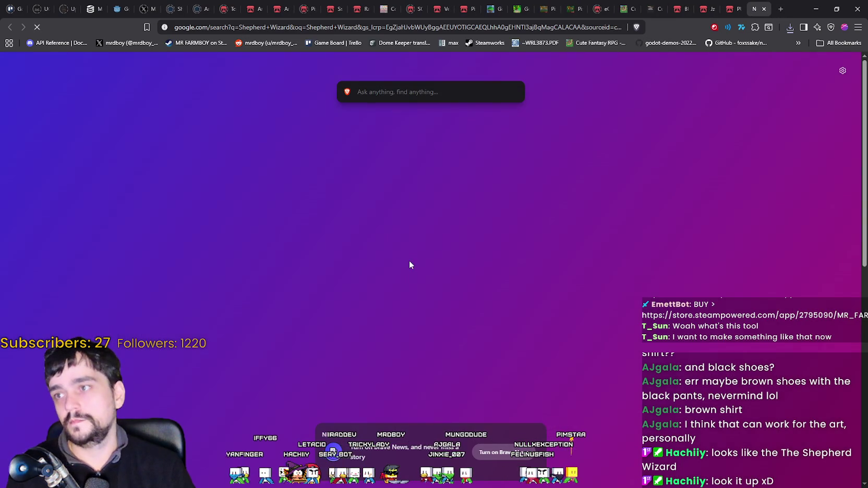
click(168, 104)
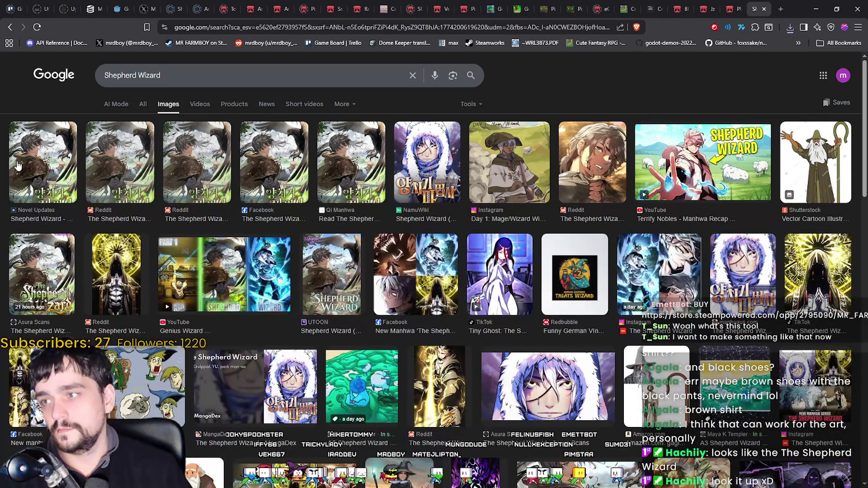
Preview several results: cover images, Reddit character art, and the Part 1 recap video image.
click(17, 165)
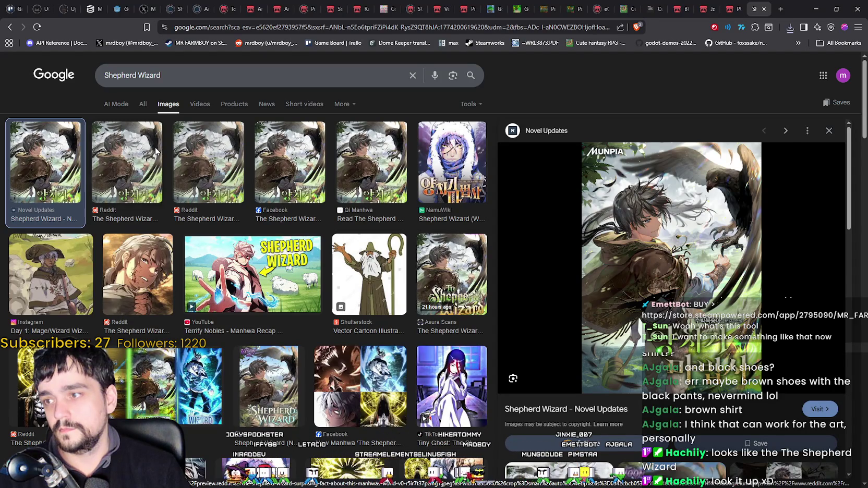
click(155, 151)
click(135, 277)
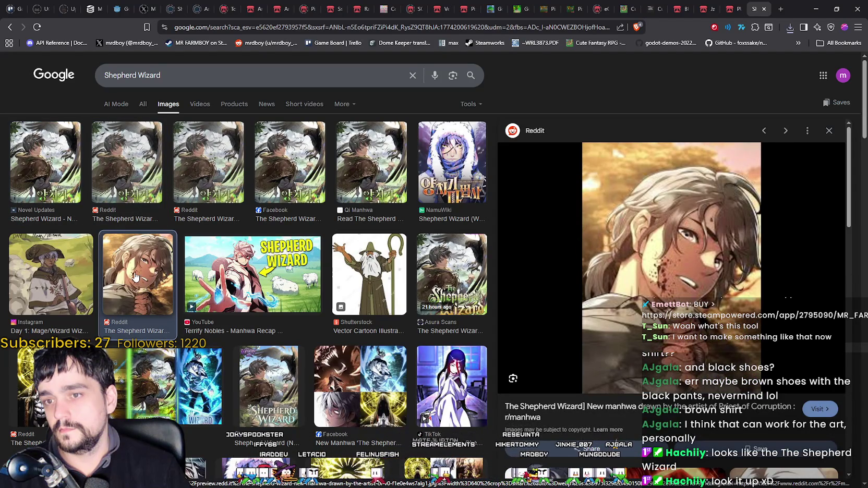
click(450, 262)
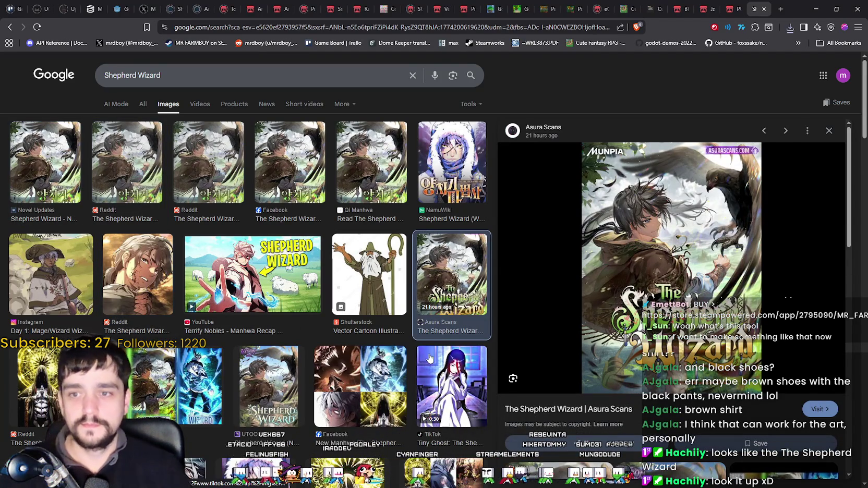
scroll(429, 358, down, 2)
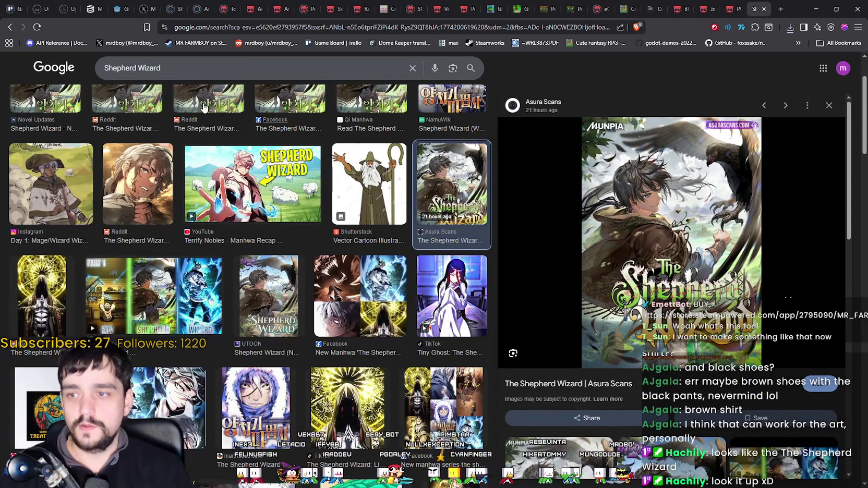
click(145, 202)
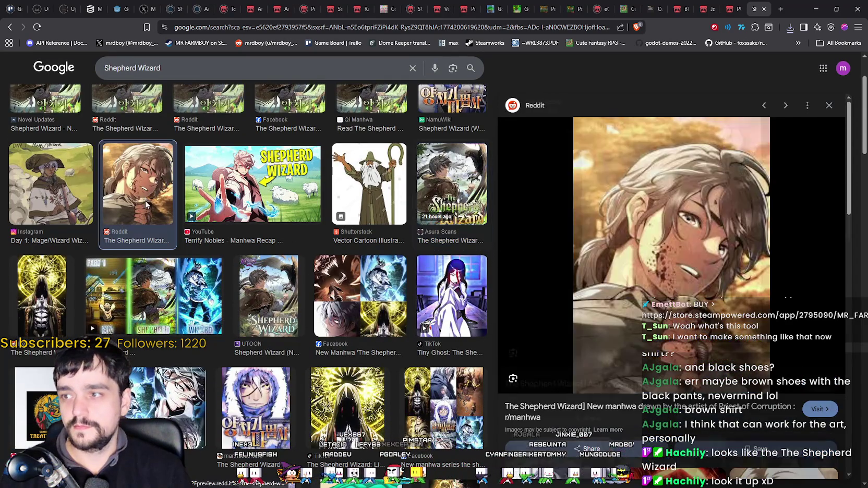
click(176, 283)
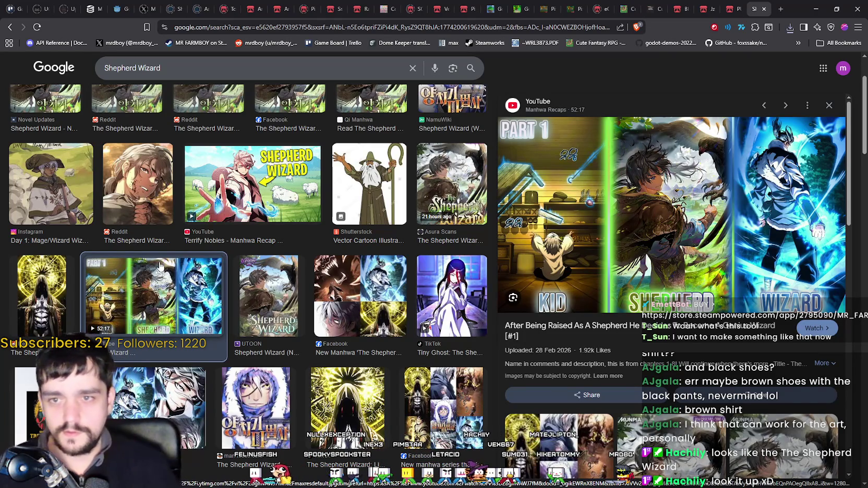
Preview the BRFORE/WIZARD/AFTER comparison and then the SHEPHERD WIZARD manhwa recap image.
scroll(316, 266, down, 4)
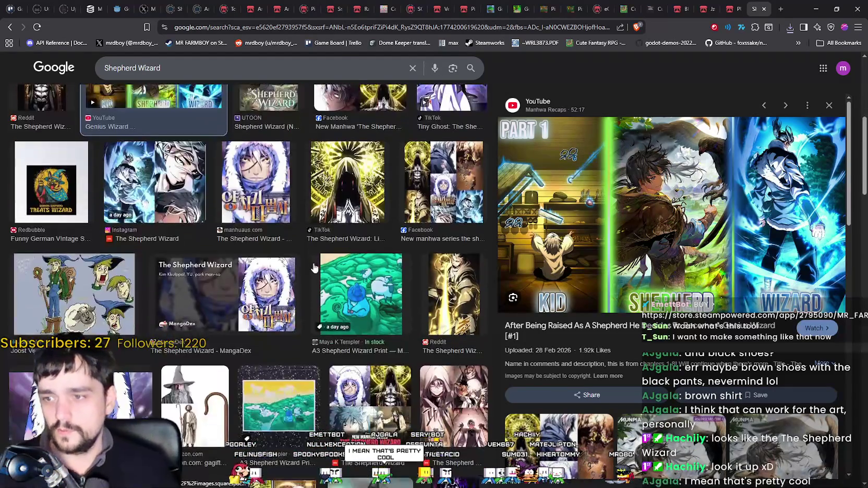
scroll(317, 266, down, 1)
scroll(387, 359, down, 2)
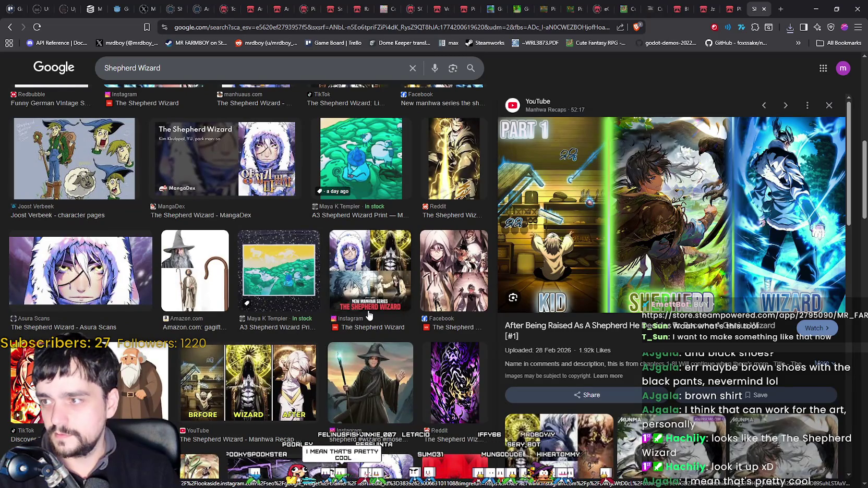
scroll(368, 322, down, 2)
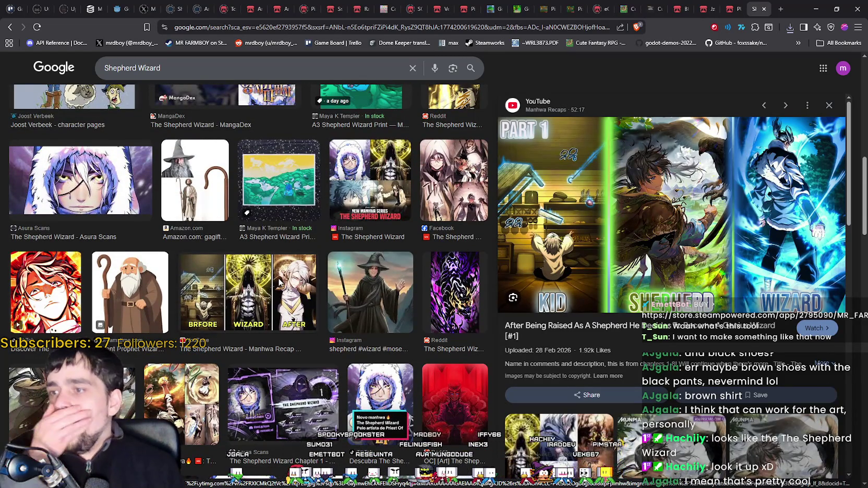
click(280, 282)
scroll(284, 288, down, 10)
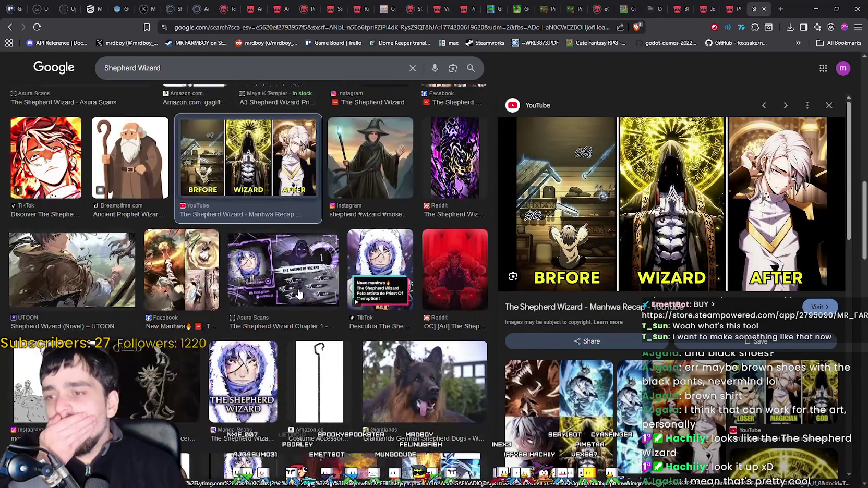
scroll(336, 322, up, 1)
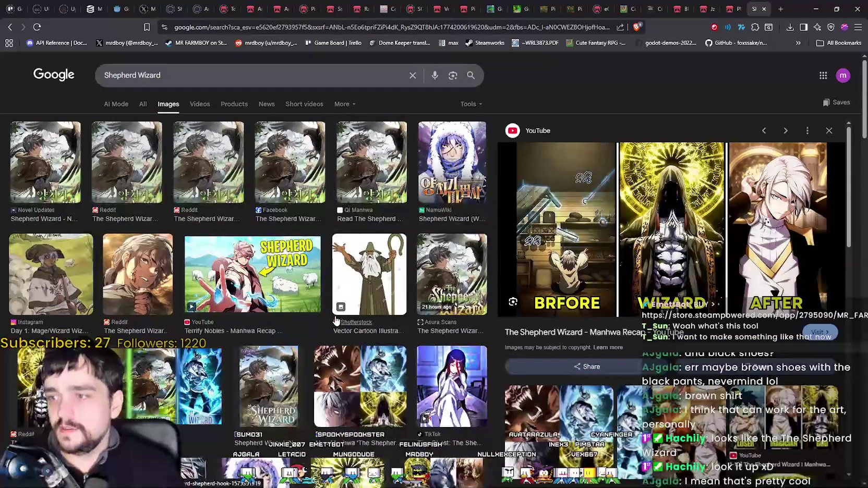
click(280, 260)
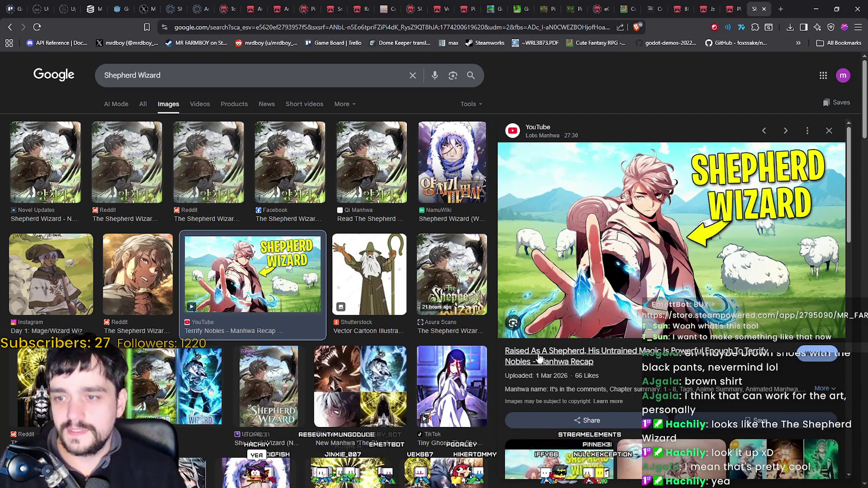
scroll(637, 396, down, 3)
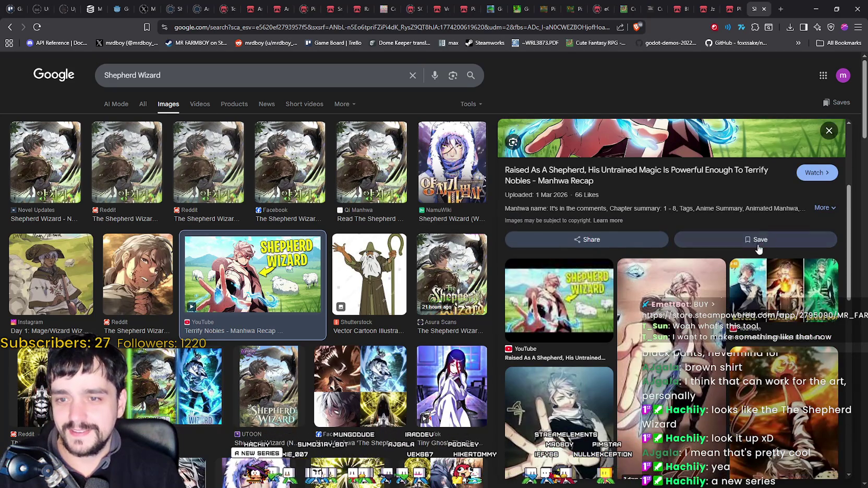
scroll(761, 241, up, 3)
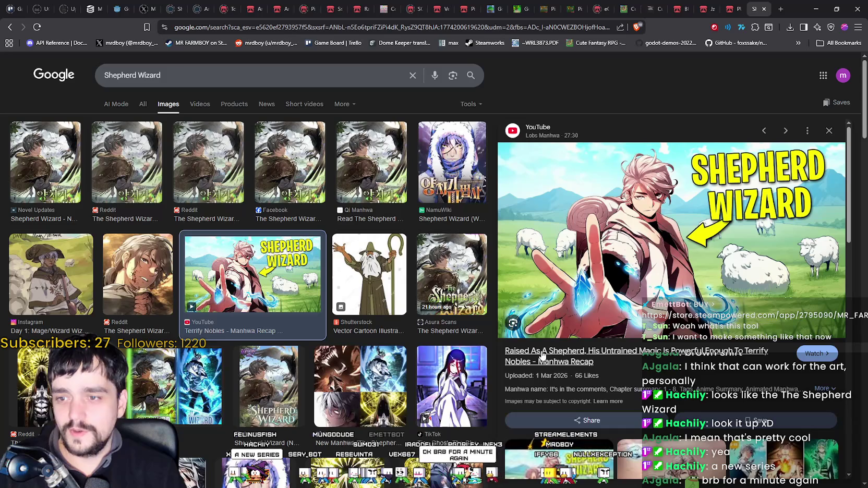
scroll(542, 353, down, 1)
Search Google for 'Shepherd Wizard manwha', switch to web results, and open manhuaus.com's The Shepherd Wizard.
scroll(760, 228, up, 1)
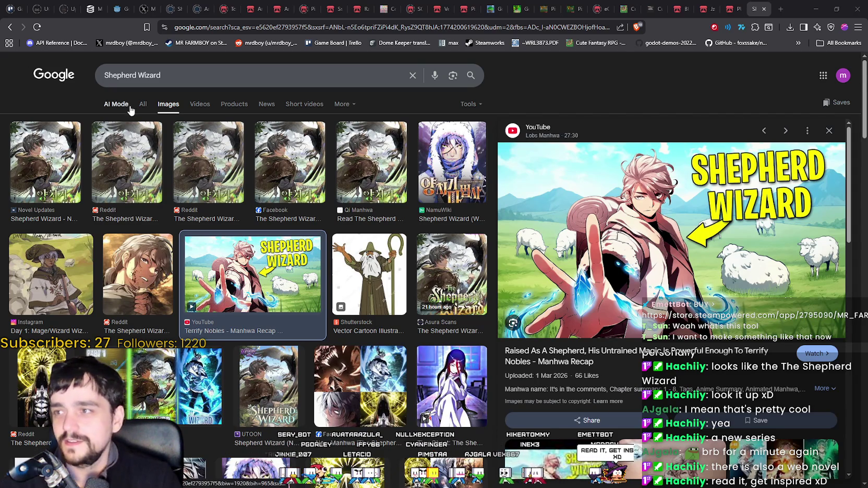
click(227, 79)
text(w)
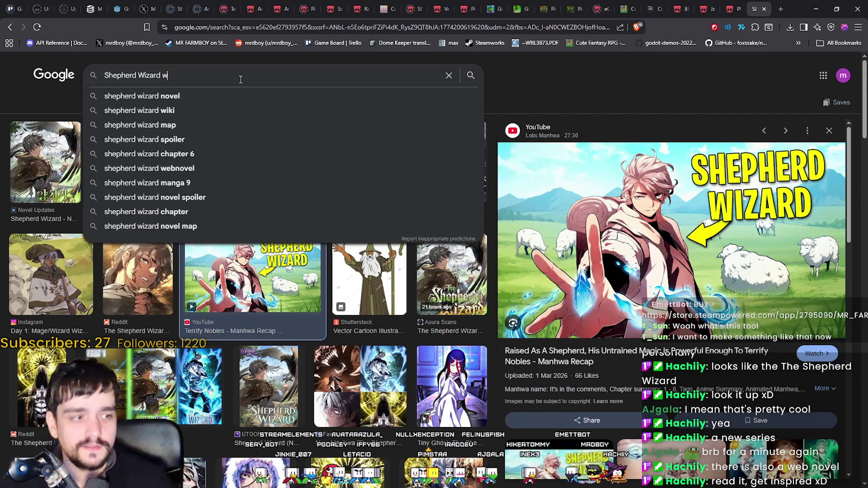
text(eb)
key(BackSpace)
key(BackSpace)
key(BackSpace)
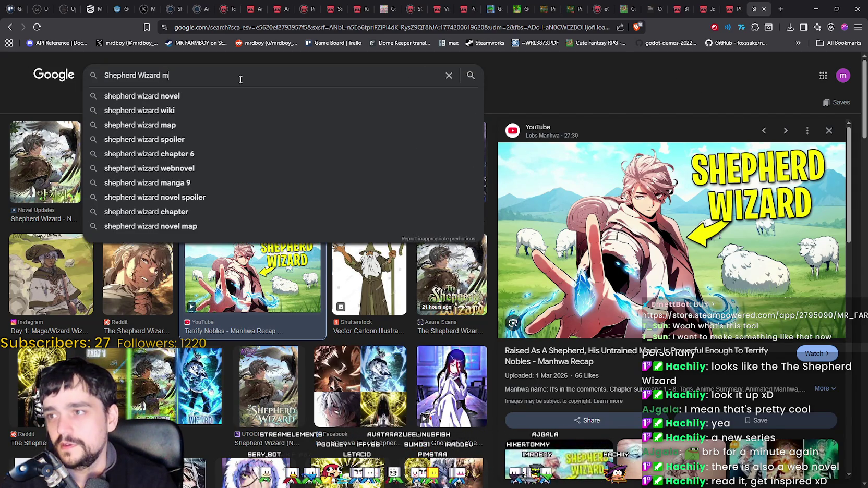
text(manwha)
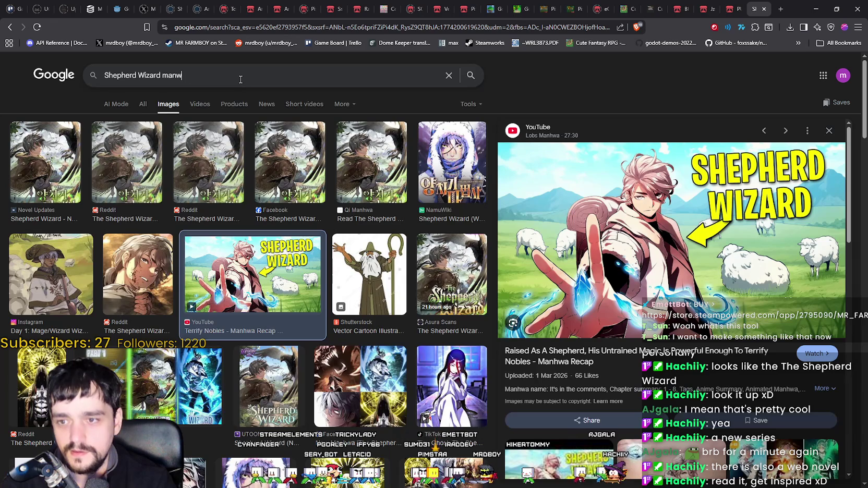
key(BackSpace)
key(BackSpace)
key(BackSpace)
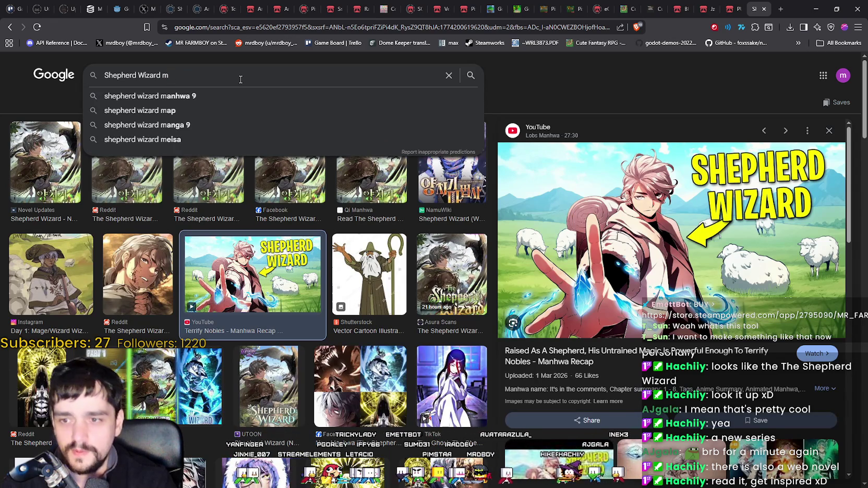
text(anwha)
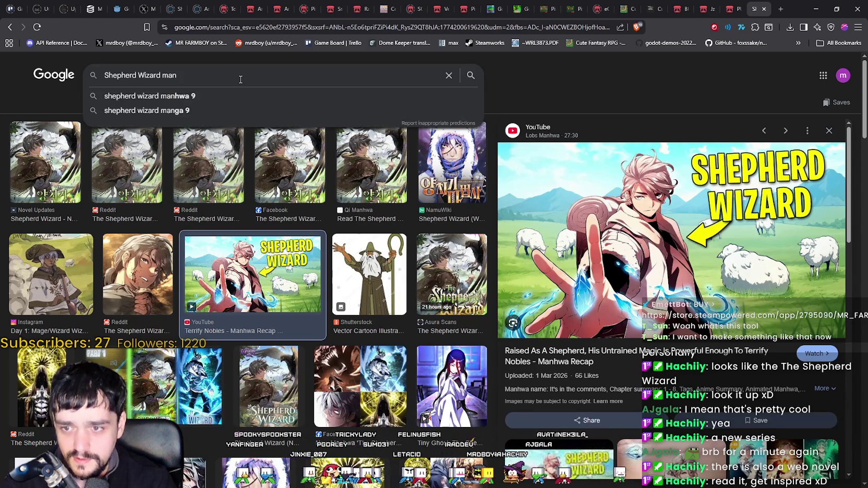
key(Return)
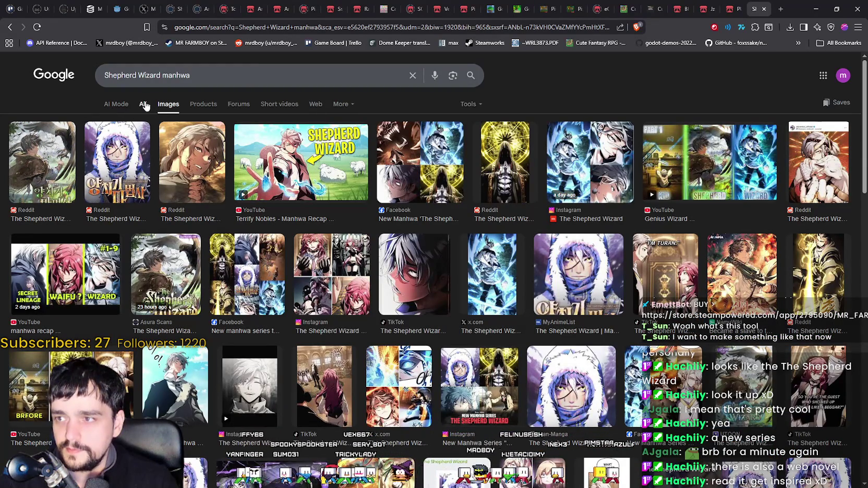
click(142, 104)
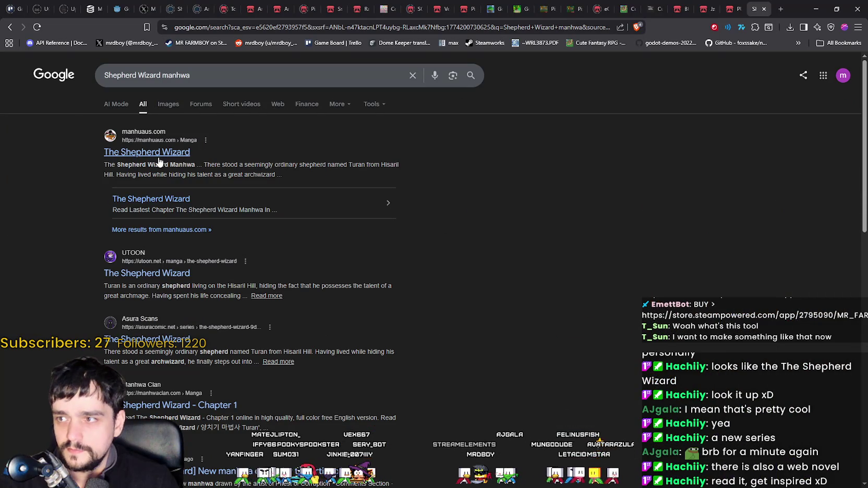
click(124, 158)
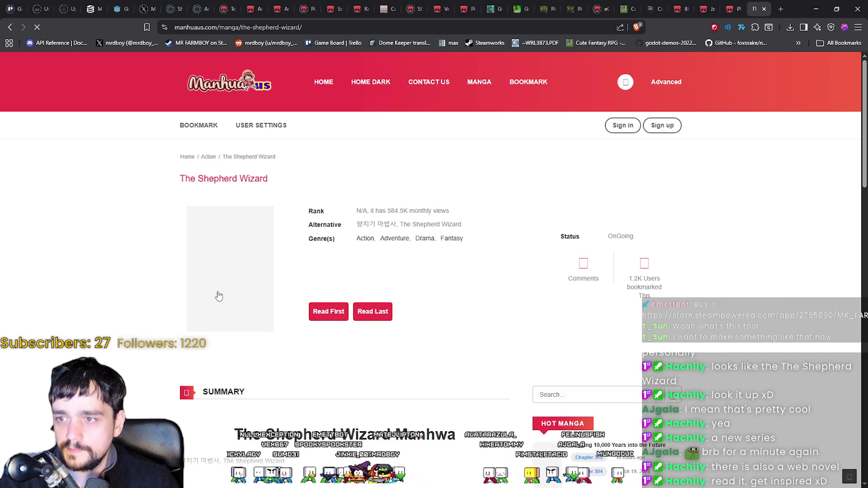
Open Chapter 1 of The Shepherd Wizard from the manhuaus.com series page.
scroll(330, 312, down, 3)
scroll(481, 368, down, 3)
scroll(469, 356, up, 5)
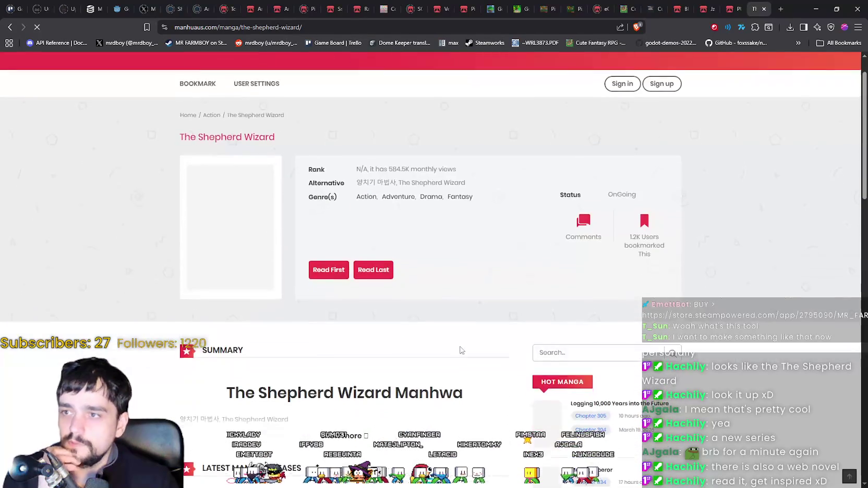
scroll(448, 345, up, 1)
scroll(417, 323, down, 5)
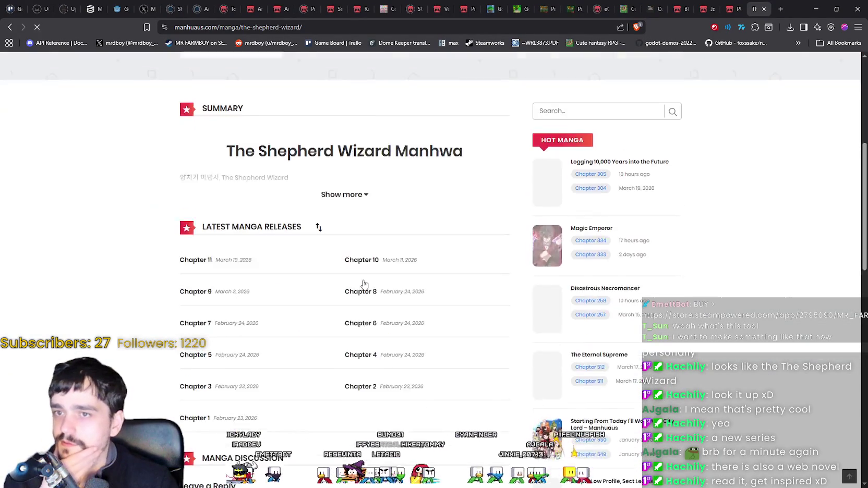
scroll(356, 200, up, 4)
click(325, 229)
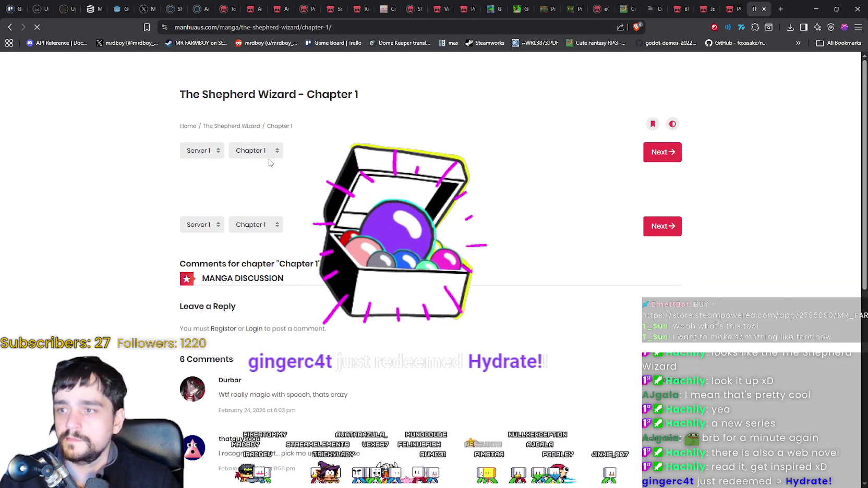
Scroll through the Chapter 1 page and comments, then return to the Google results.
scroll(370, 234, down, 5)
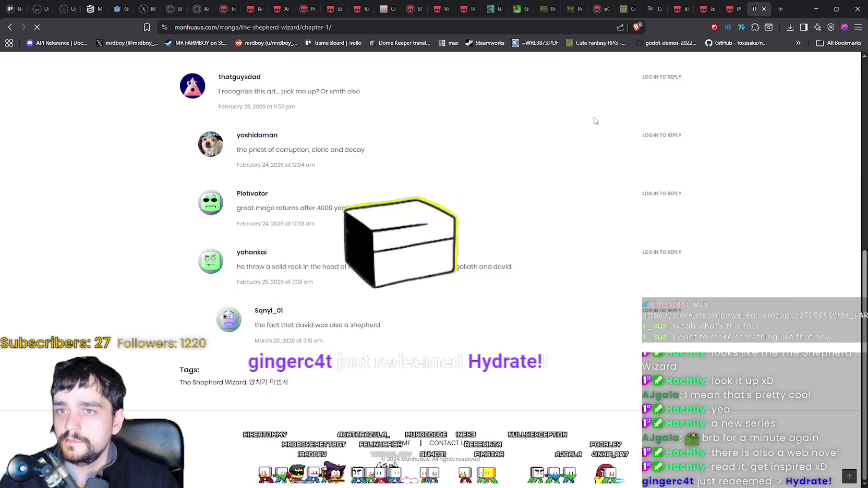
click(731, 9)
click(754, 6)
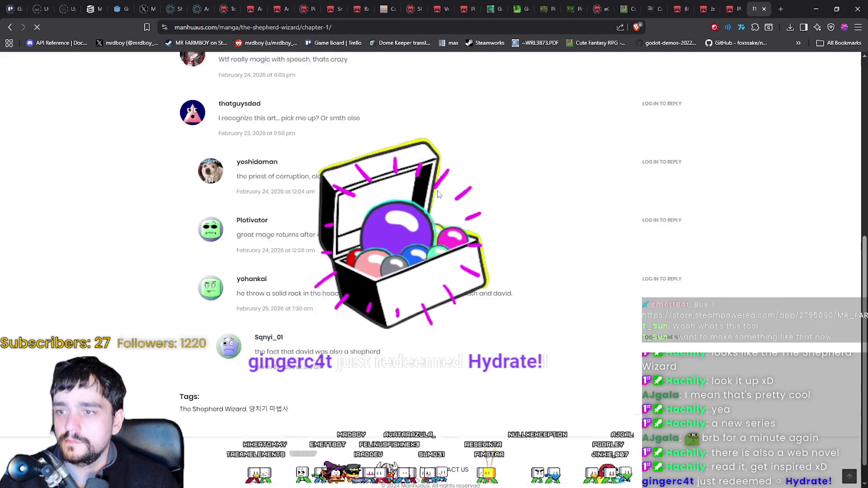
scroll(647, 165, up, 8)
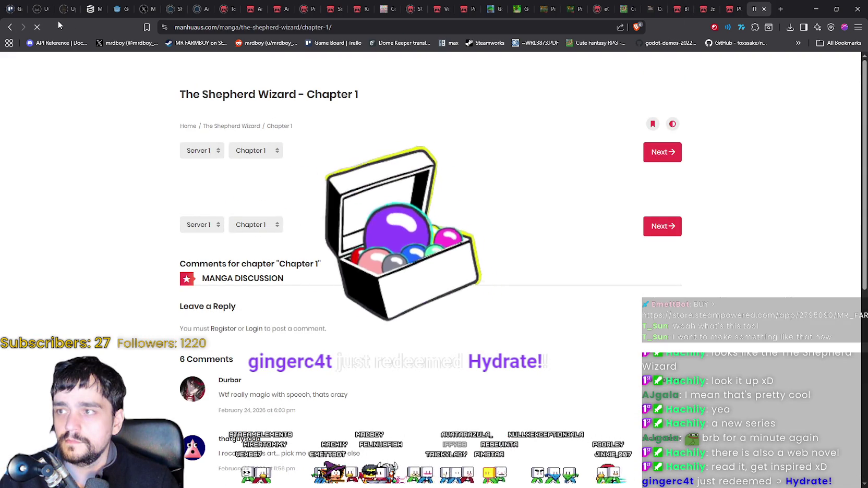
scroll(630, 179, down, 1)
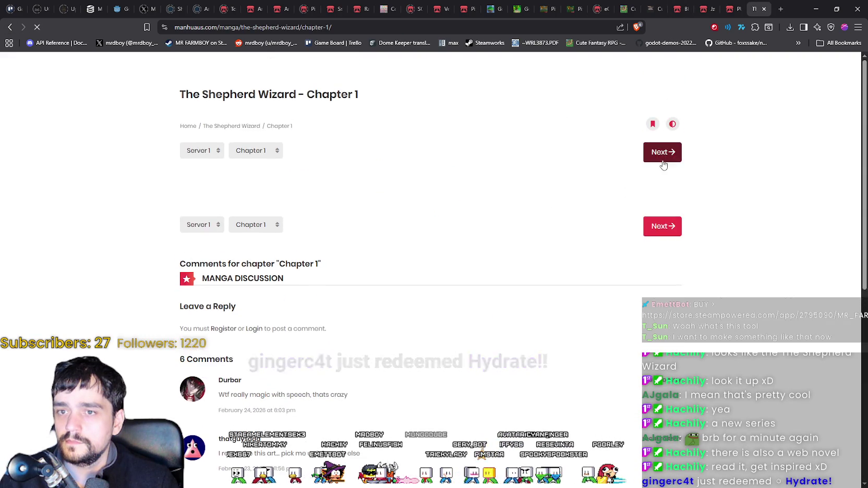
scroll(442, 267, down, 6)
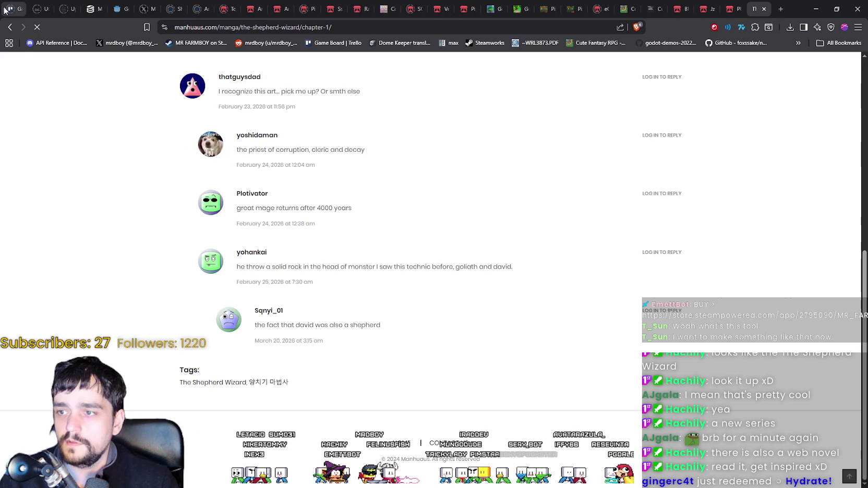
key(alt+Left)
key(alt+Left)
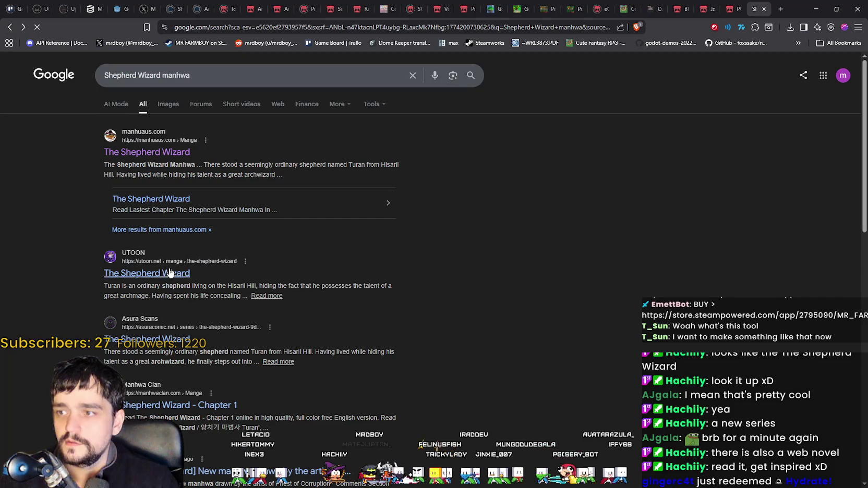
Check the UTOON result for The Shepherd Wizard, then come back to the Google results.
scroll(174, 280, down, 2)
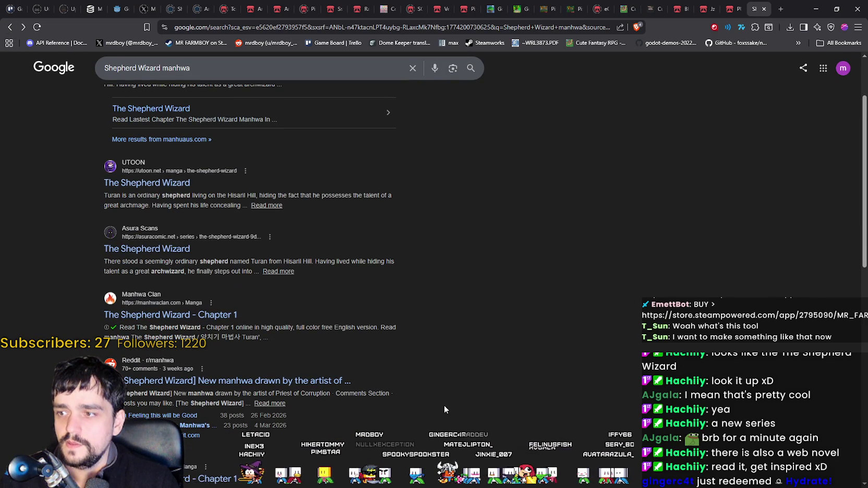
scroll(439, 390, up, 2)
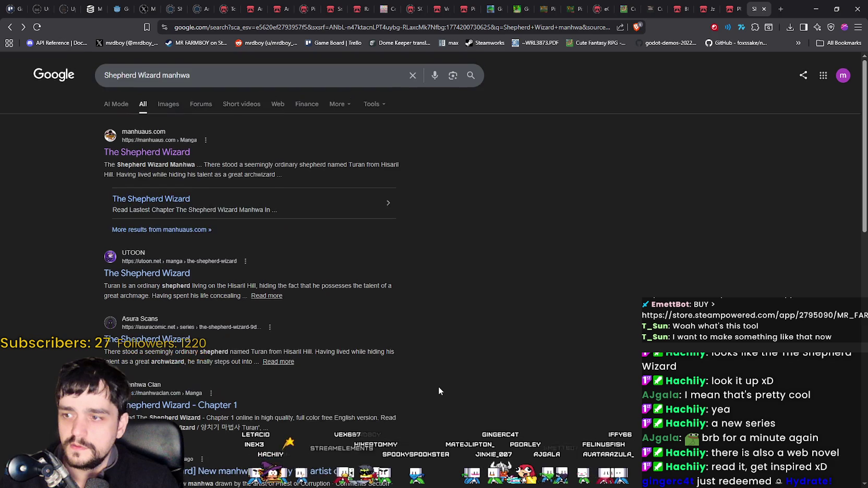
click(145, 282)
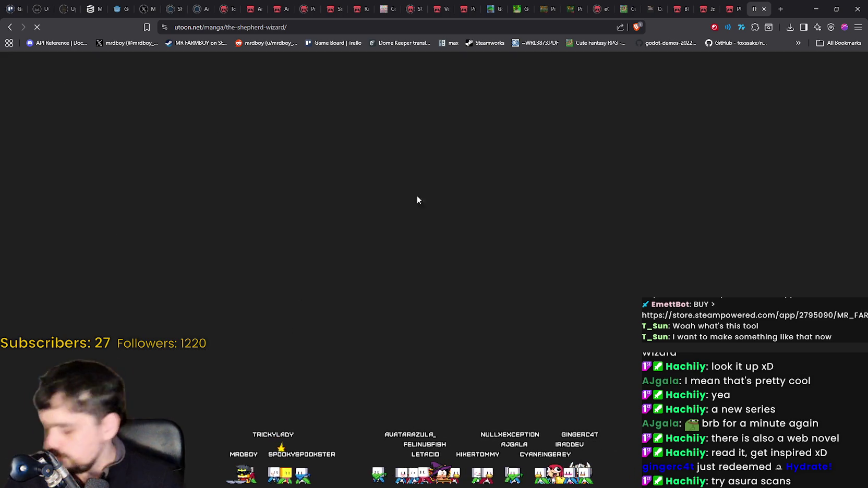
key(alt+Left)
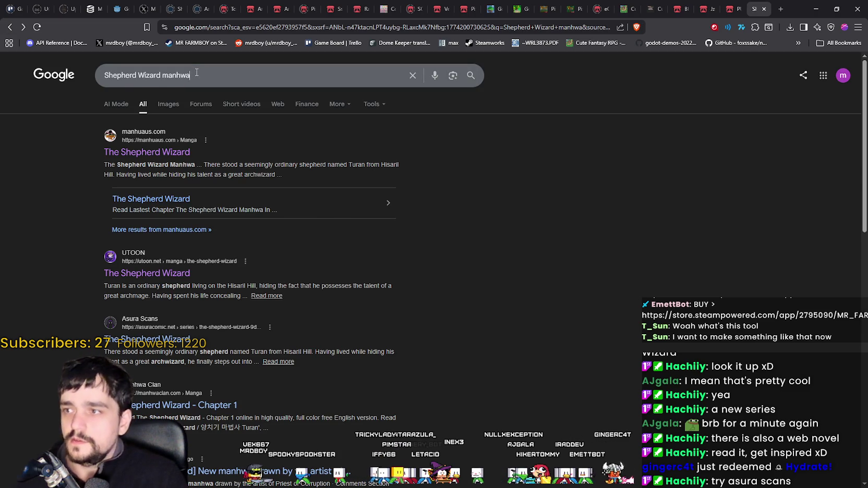
Replace 'manhwa' with 'asura scans' in the query and rerun the search.
double_click(175, 75)
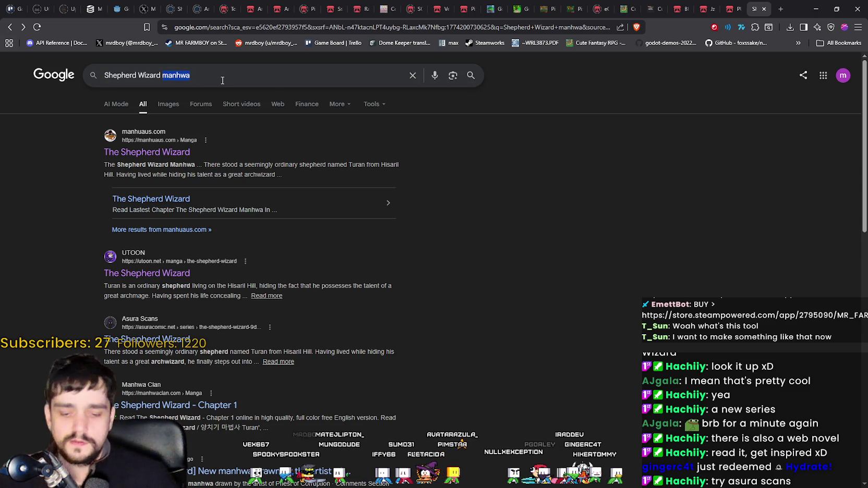
text(asura scs)
text(cans)
key(Return)
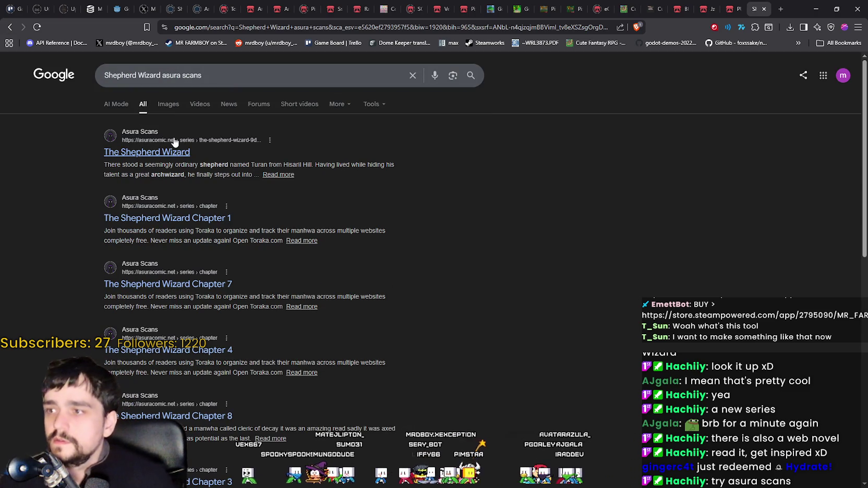
Open the Asura Scans result for The Shepherd Wizard and look over the site.
click(170, 153)
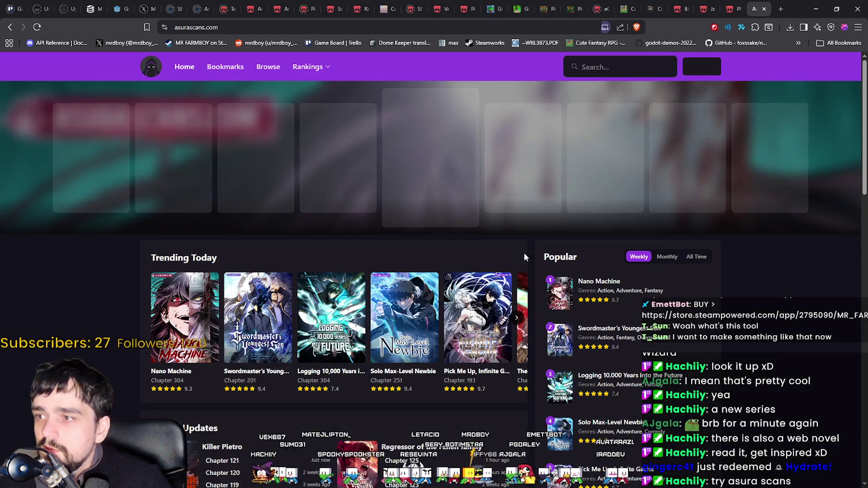
scroll(234, 325, down, 1)
scroll(664, 93, up, 1)
scroll(223, 311, down, 4)
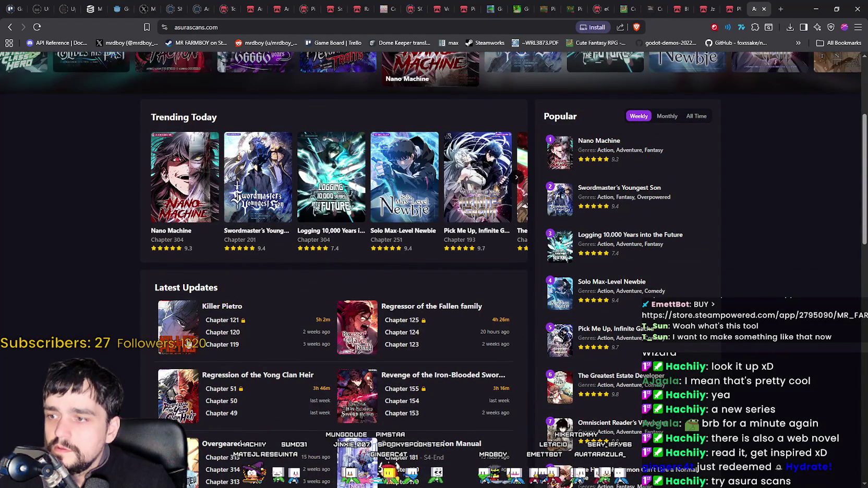
scroll(223, 310, up, 4)
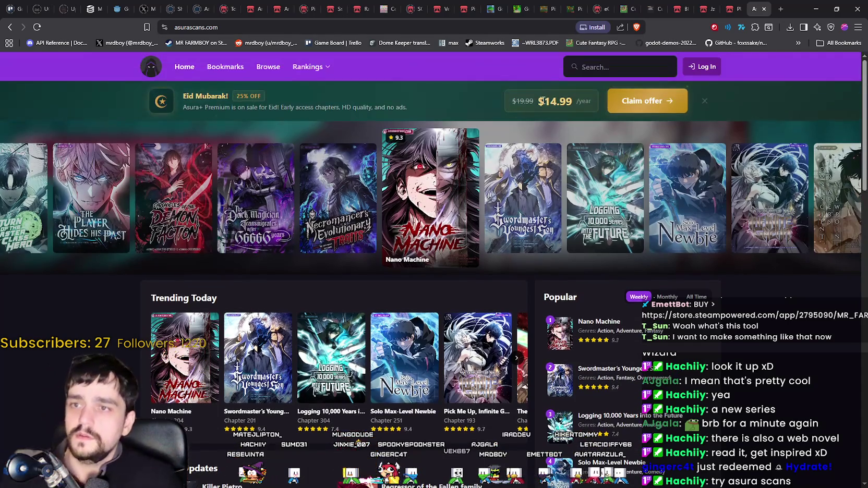
Search Asura Scans for 'shephe', open The Shepherd Wizard, and scroll down its chapter list.
click(584, 67)
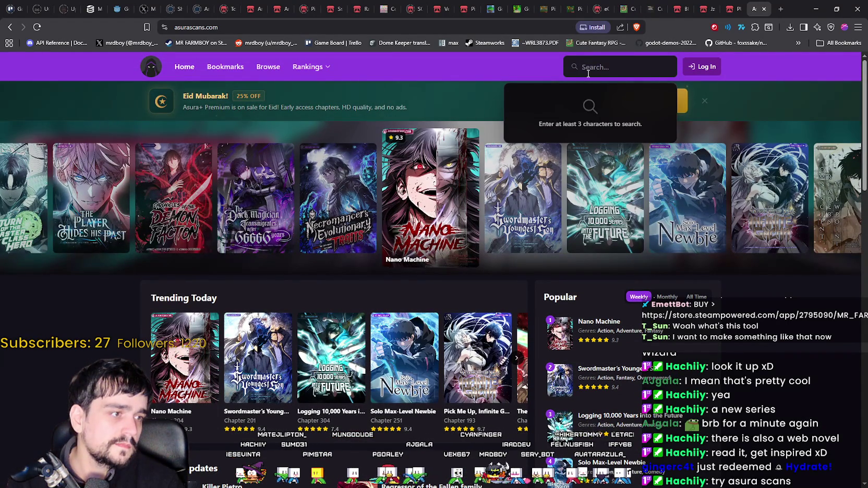
text(shephea)
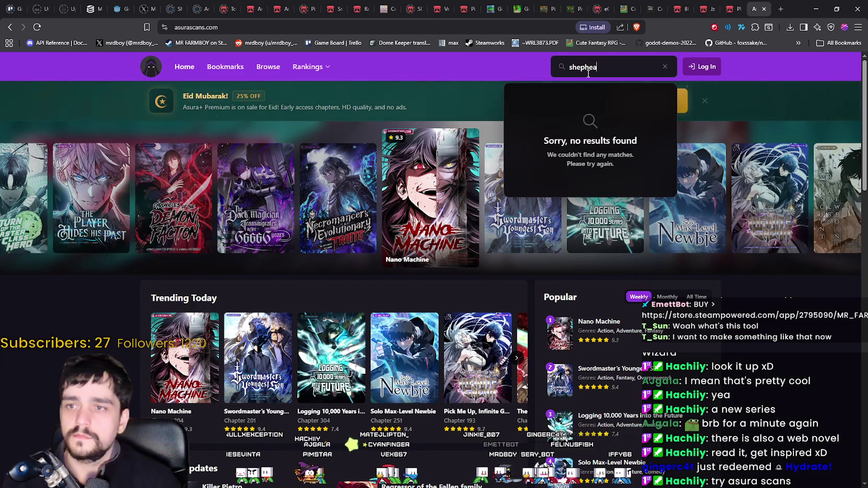
key(BackSpace)
click(602, 98)
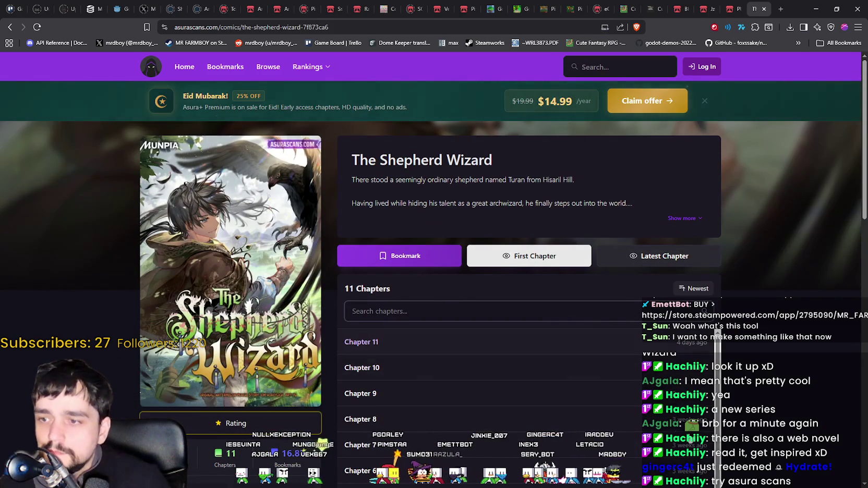
scroll(599, 334, down, 3)
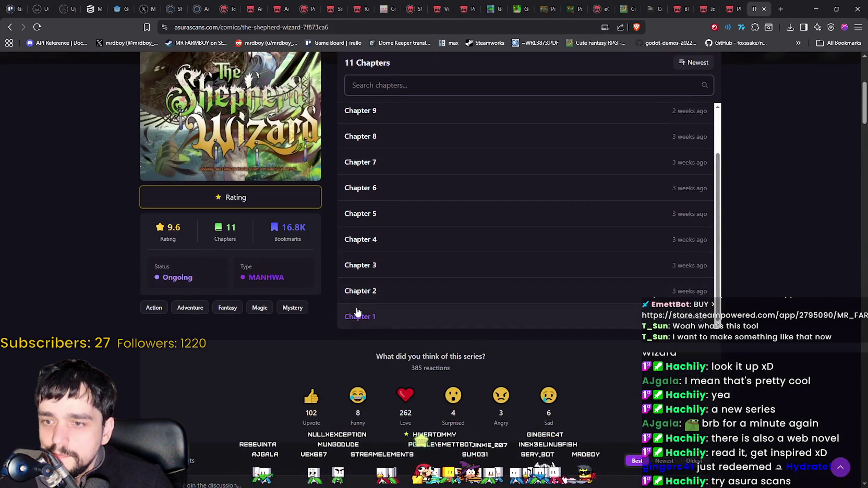
Open Chapter 1 of The Shepherd Wizard and begin scrolling through its panels.
click(357, 315)
scroll(485, 259, down, 2)
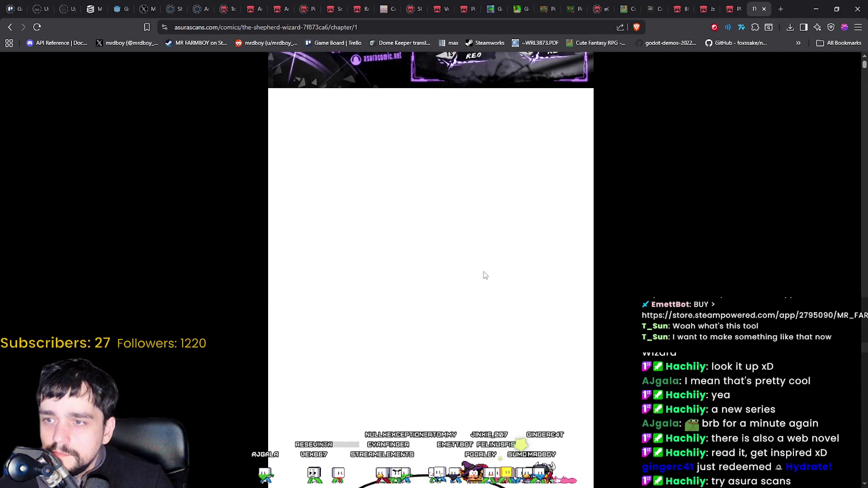
scroll(479, 261, down, 5)
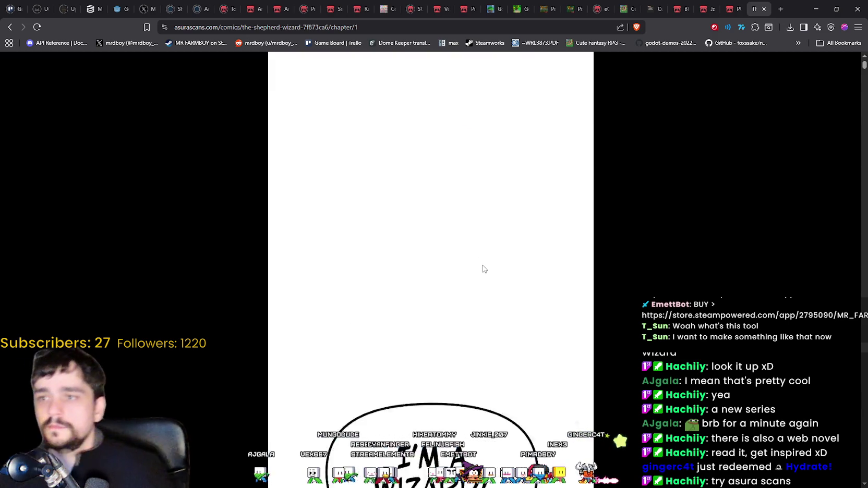
scroll(477, 249, down, 15)
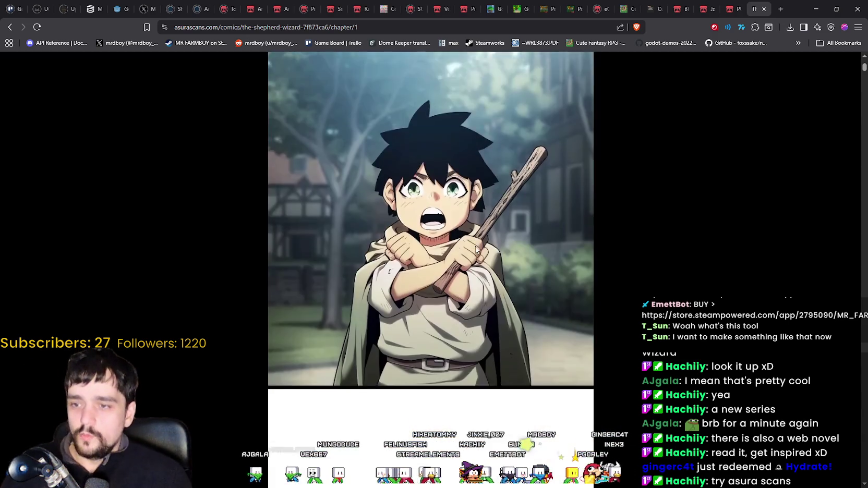
scroll(469, 246, up, 5)
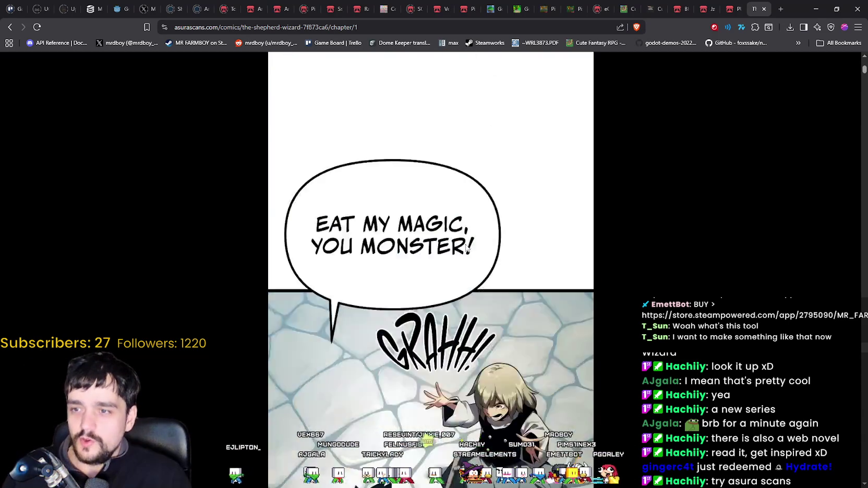
scroll(500, 259, down, 12)
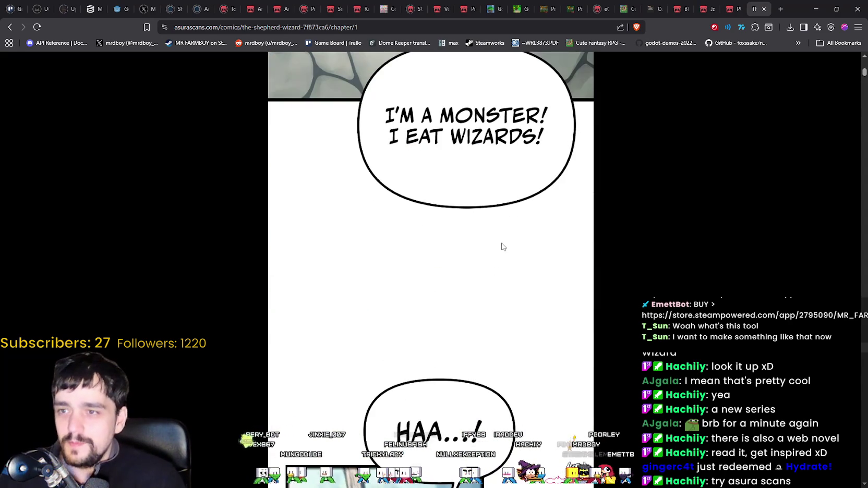
scroll(499, 244, down, 15)
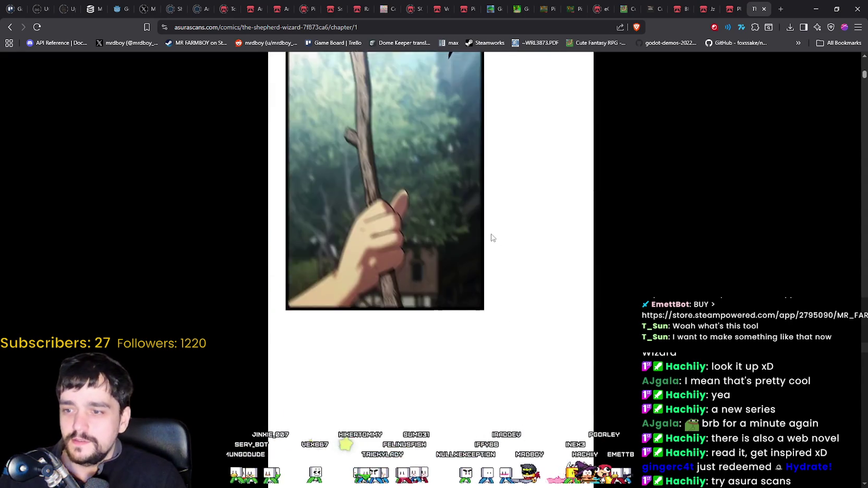
scroll(476, 236, down, 12)
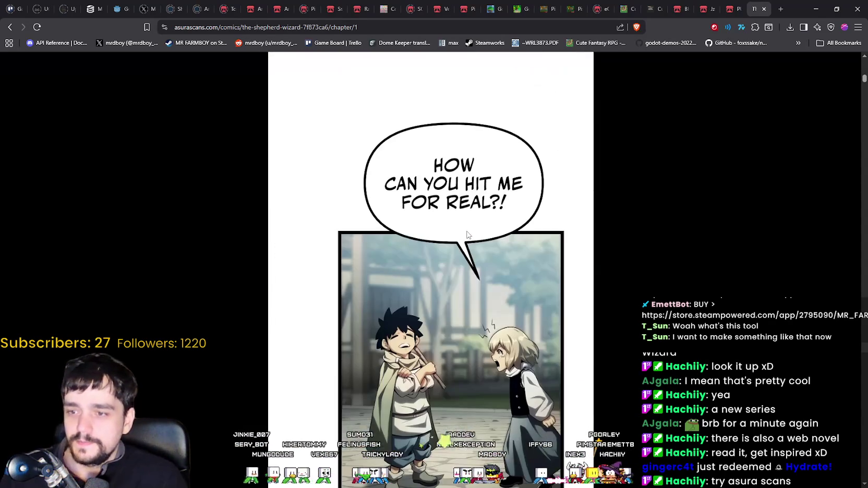
scroll(547, 258, down, 10)
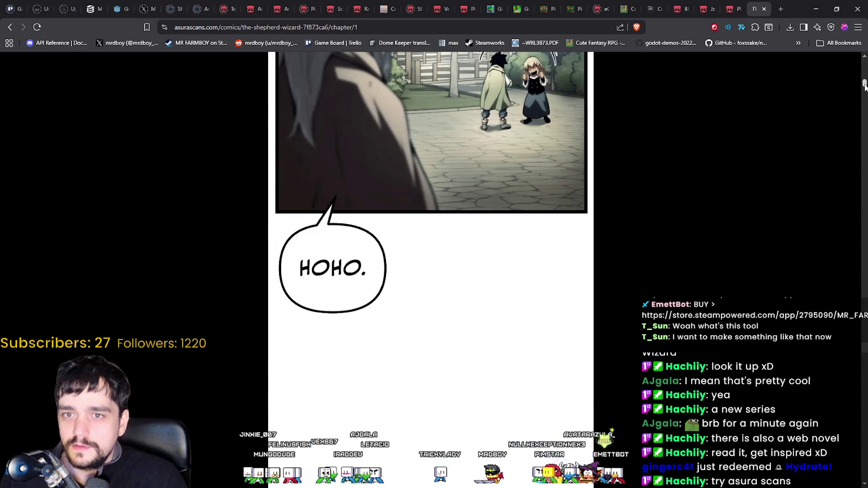
drag(864, 86, 862, 97)
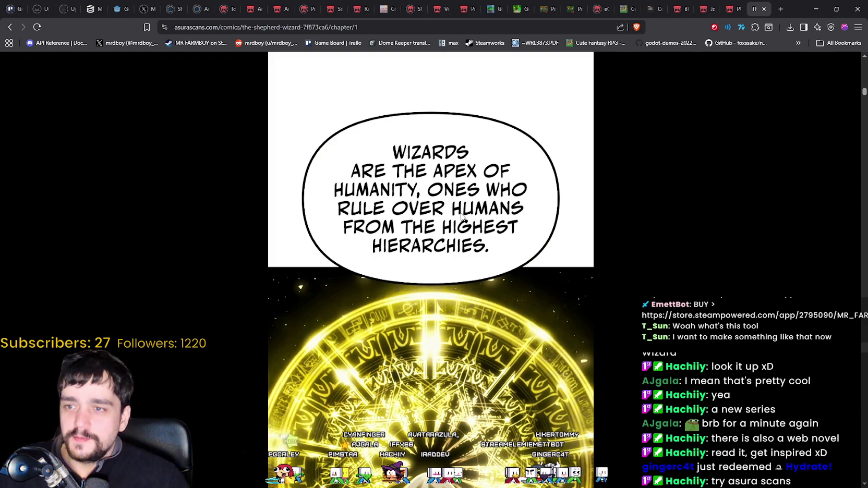
Keep reading further down the Chapter 1 pages.
scroll(532, 235, down, 2)
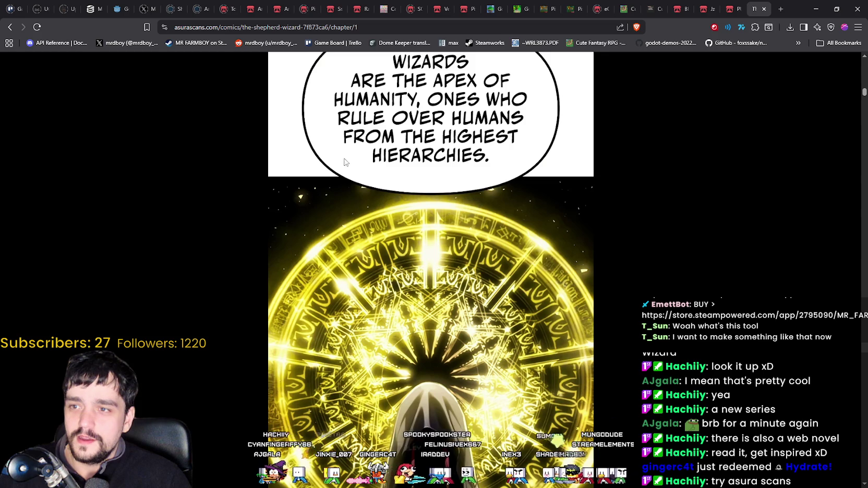
scroll(458, 278, down, 15)
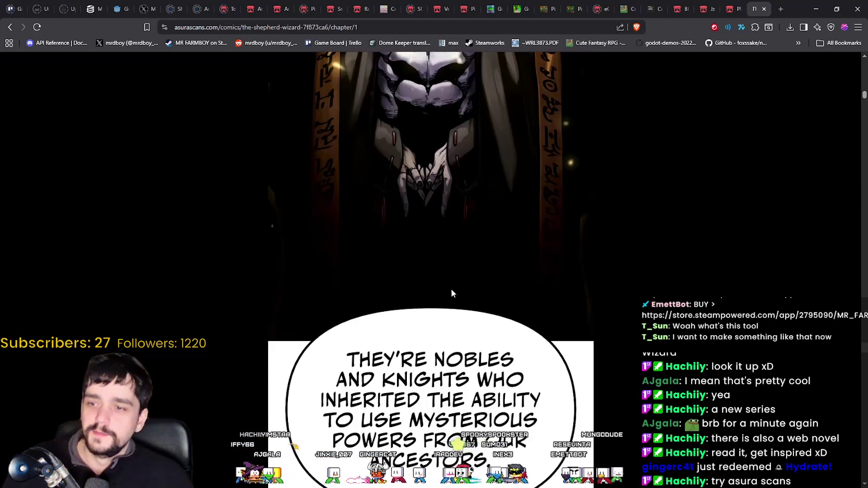
scroll(441, 279, down, 3)
scroll(417, 224, up, 2)
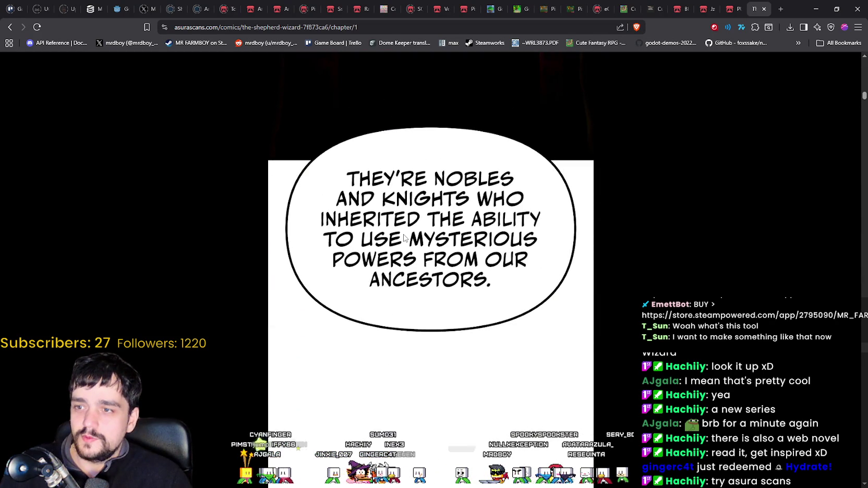
scroll(497, 288, down, 2)
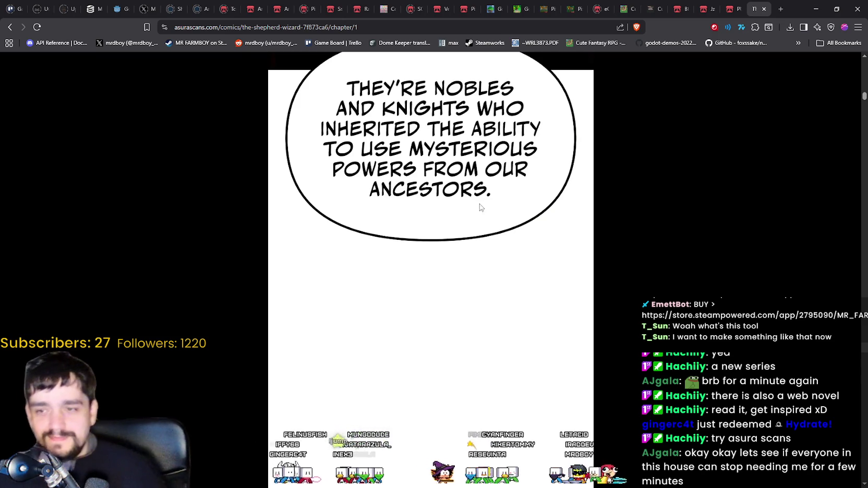
scroll(483, 215, down, 10)
scroll(471, 275, down, 10)
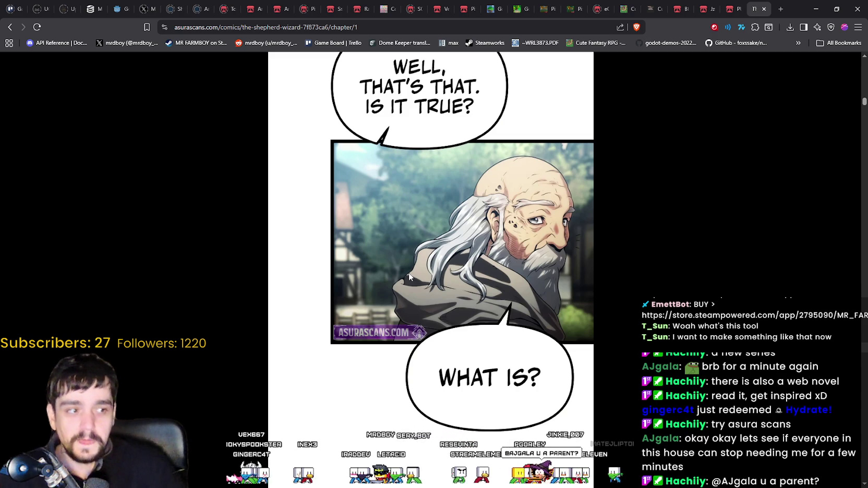
scroll(410, 277, down, 15)
scroll(539, 341, down, 15)
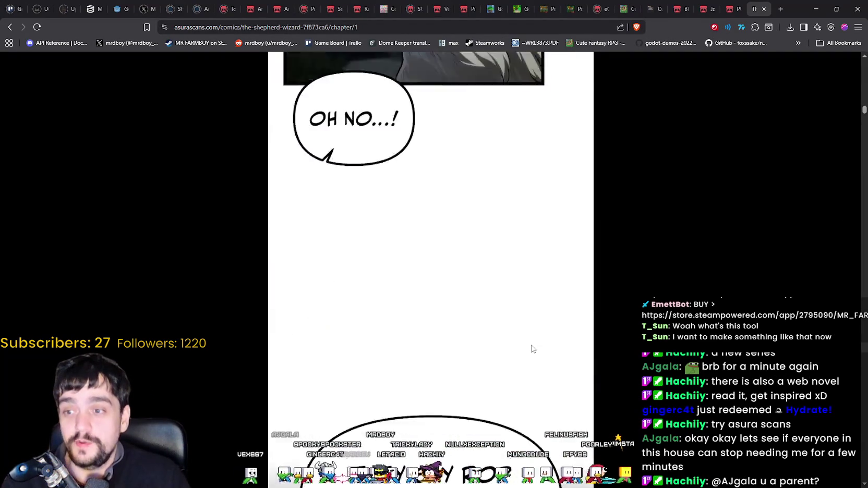
scroll(532, 349, down, 15)
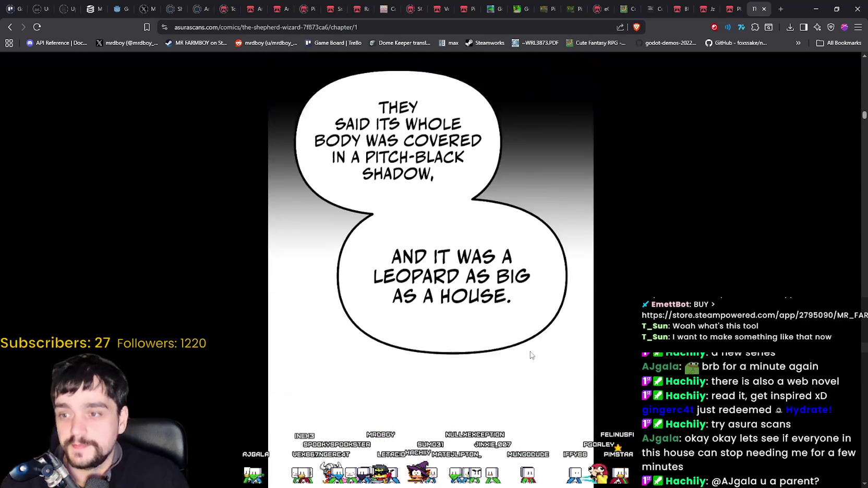
scroll(530, 355, down, 15)
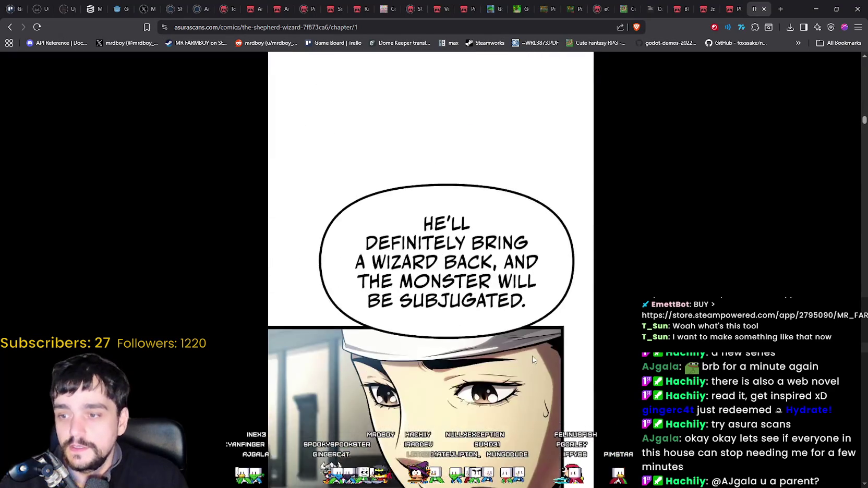
scroll(532, 356, down, 5)
Scroll on to the 'THE SHEPHERD, TURAN.' panel, then minimize the browser to reveal Aseprite.
drag(863, 123, 864, 136)
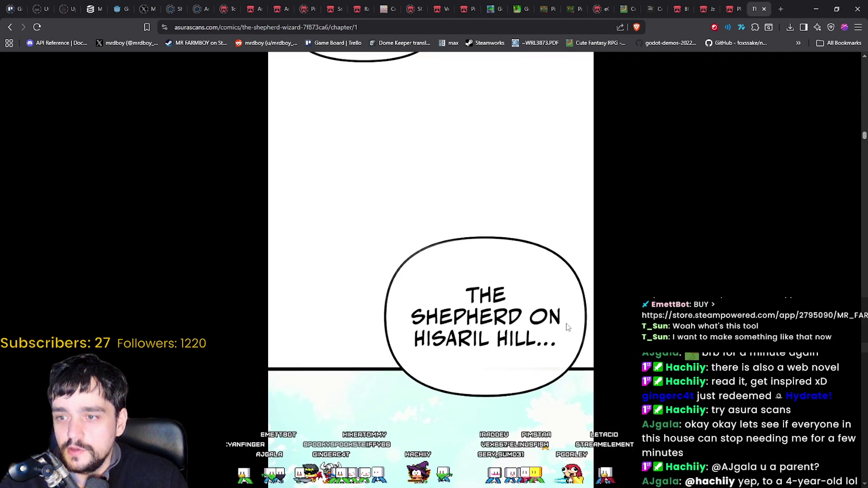
scroll(568, 327, down, 10)
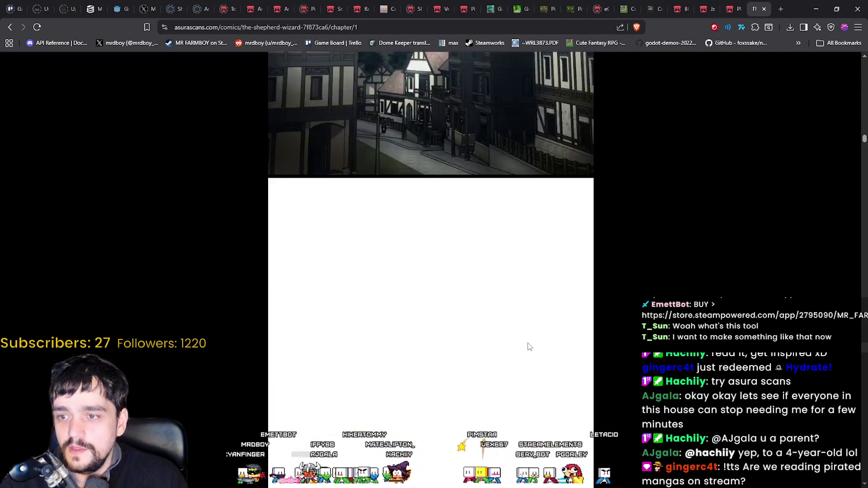
scroll(528, 346, down, 10)
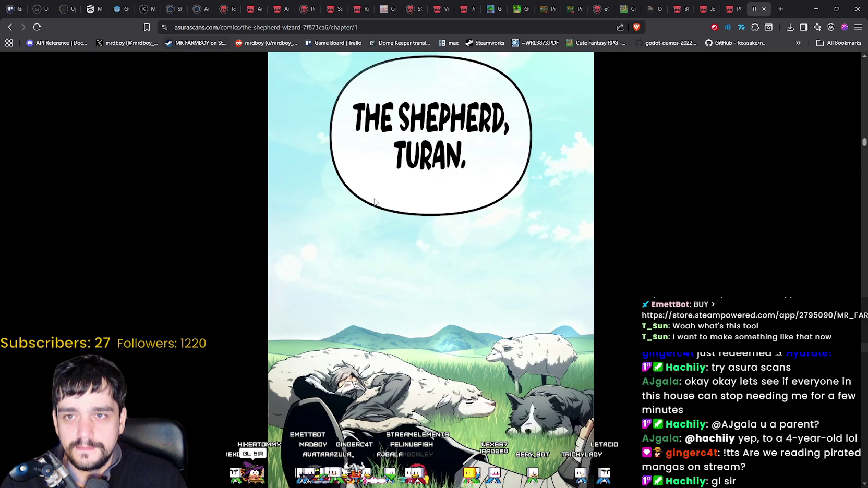
scroll(373, 208, down, 1)
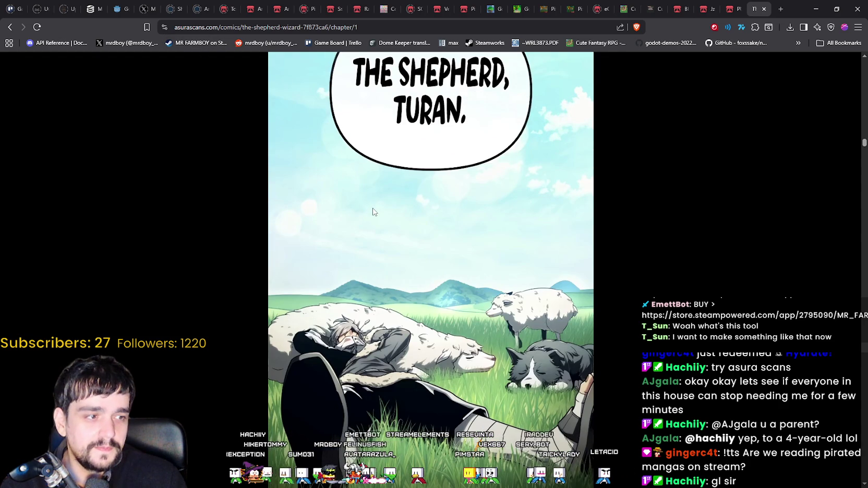
scroll(386, 264, down, 3)
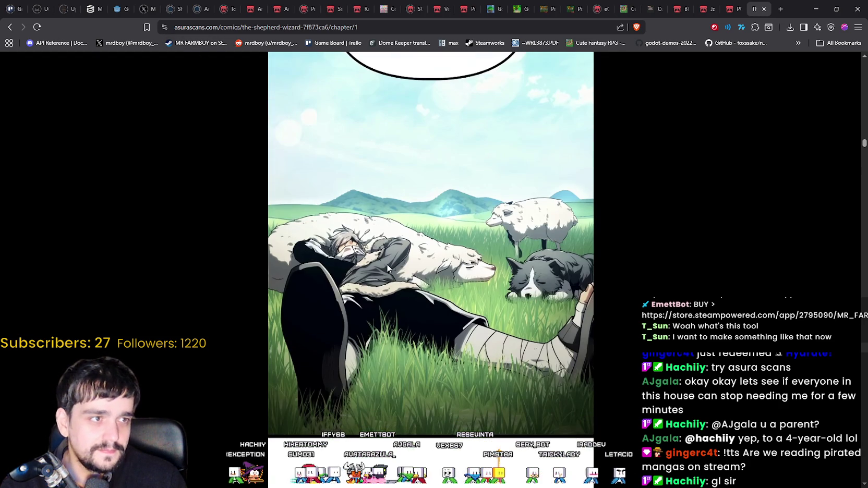
scroll(399, 297, down, 3)
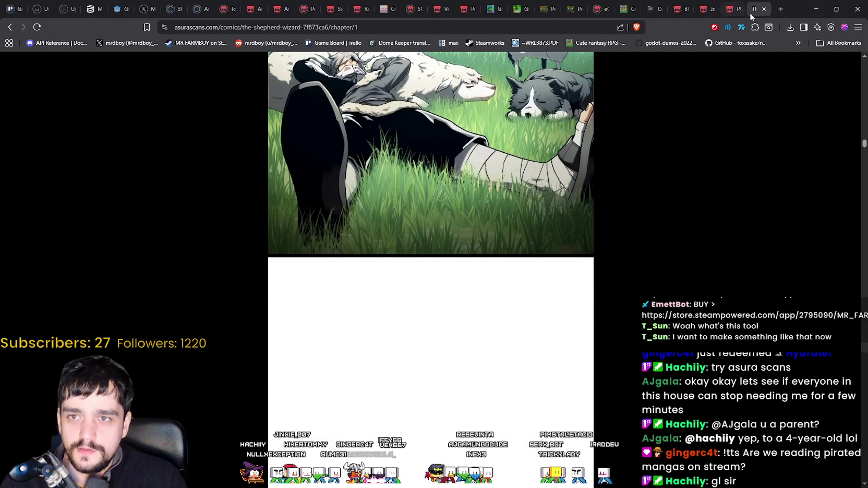
scroll(696, 187, up, 5)
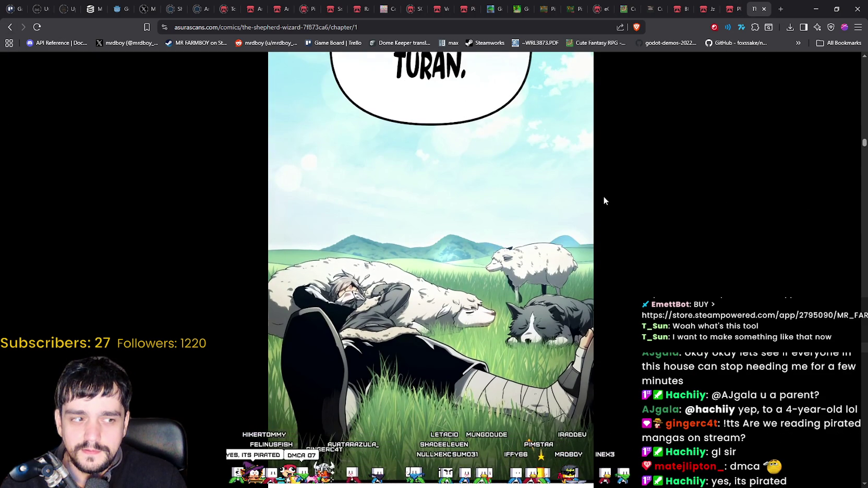
click(816, 9)
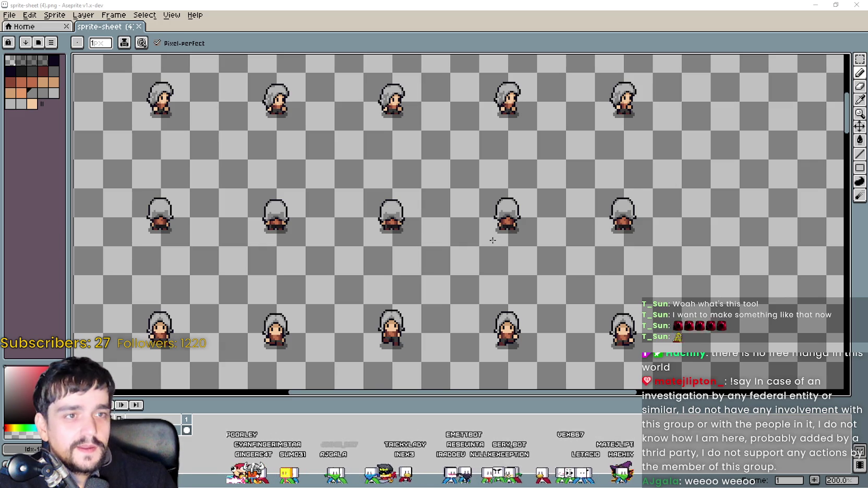
Zoom and pan across the grey-haired character frames on the sprite sheet.
scroll(417, 248, down, 2)
mouse_move(416, 248)
mouse_down()
mouse_move(480, 248)
mouse_move(364, 228)
mouse_up()
scroll(480, 249, up, 1)
scroll(480, 248, down, 1)
scroll(500, 244, up, 2)
scroll(528, 198, up, 1)
mouse_move(528, 198)
mouse_down()
mouse_move(597, 337)
mouse_move(587, 241)
mouse_up()
Zoom in on the three front-facing characters, then show the inventory GIF browser maximized.
scroll(478, 219, up, 1)
scroll(478, 219, up, 1)
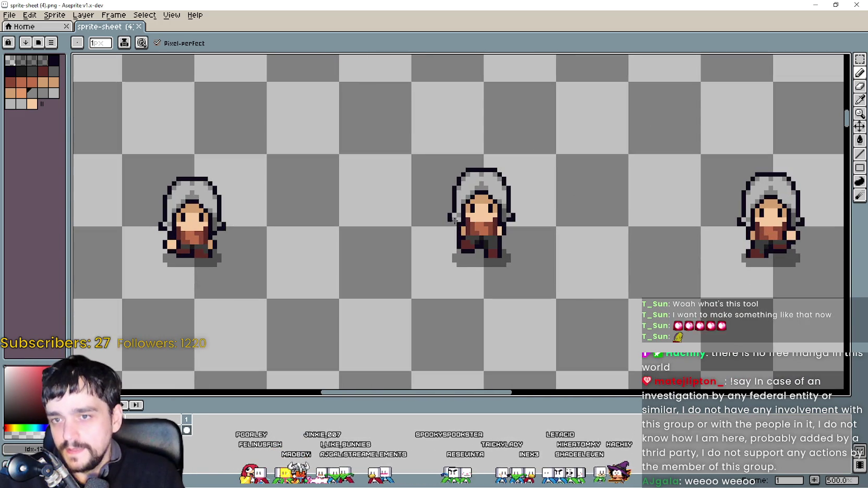
mouse_move(439, 198)
mouse_down()
mouse_move(374, 180)
mouse_move(422, 203)
mouse_up()
scroll(378, 187, down, 2)
scroll(418, 210, up, 1)
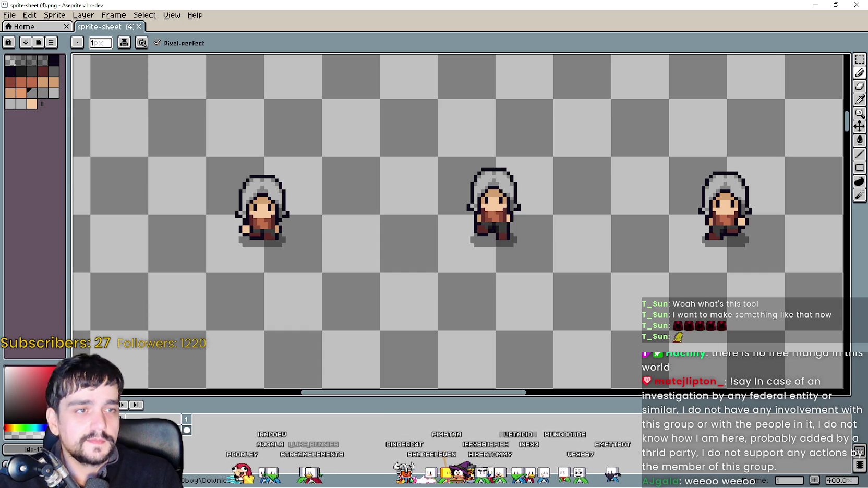
key(alt+Tab)
double_click(529, 64)
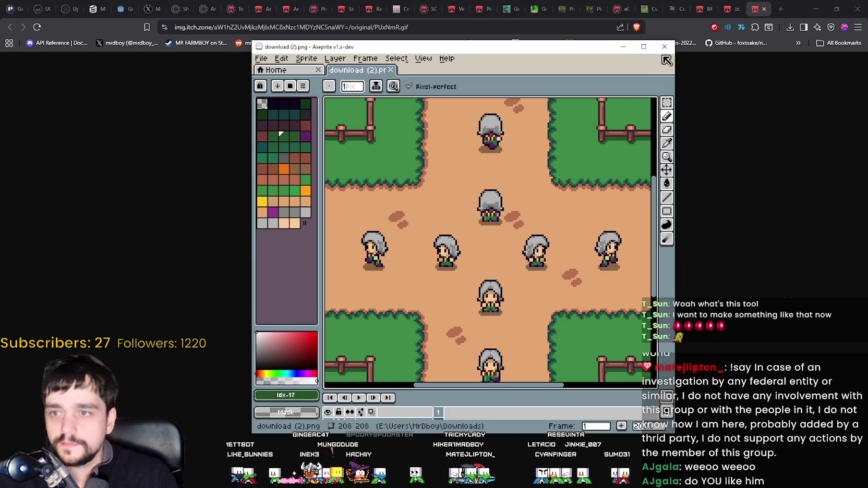
Switch back to Aseprite, shrink its window, and bring up main_atlas.png with rectangle selection.
click(664, 46)
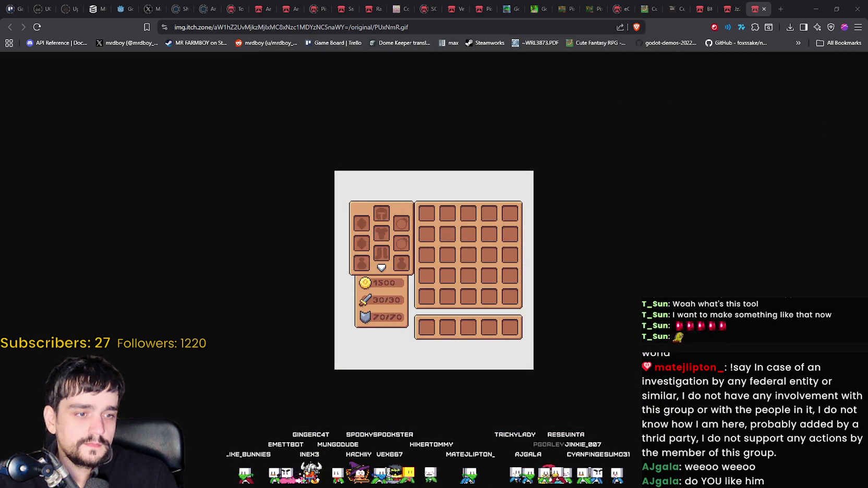
key(alt+Tab)
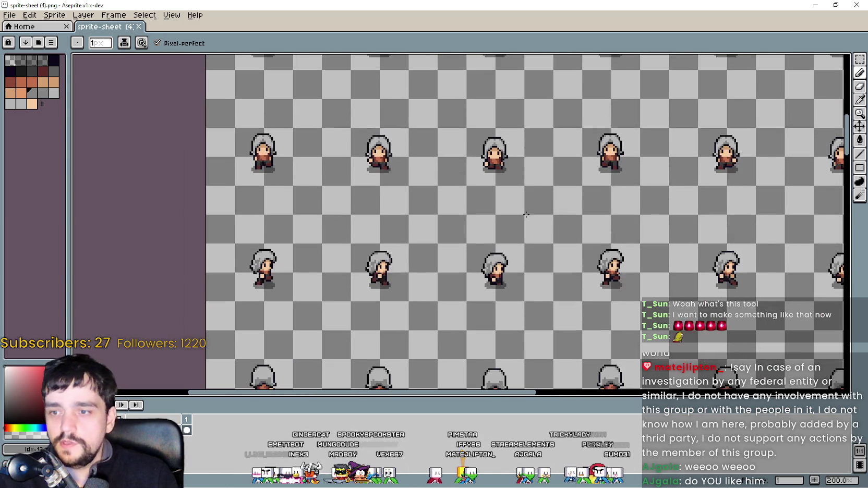
scroll(417, 157, down, 3)
scroll(428, 118, up, 3)
scroll(429, 118, left, 3)
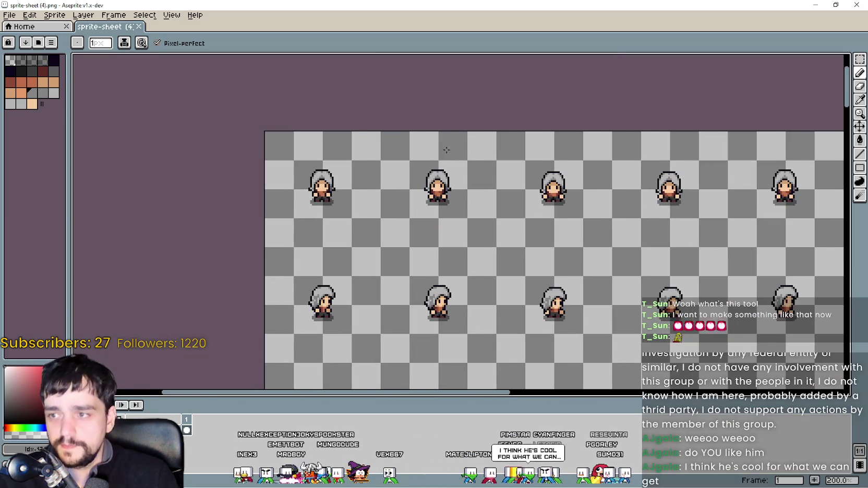
click(858, 60)
key(super+Down)
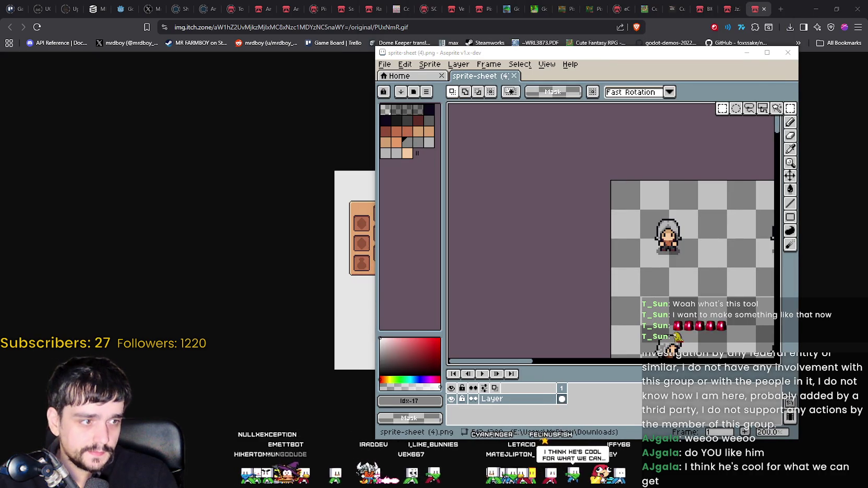
key(alt+Tab)
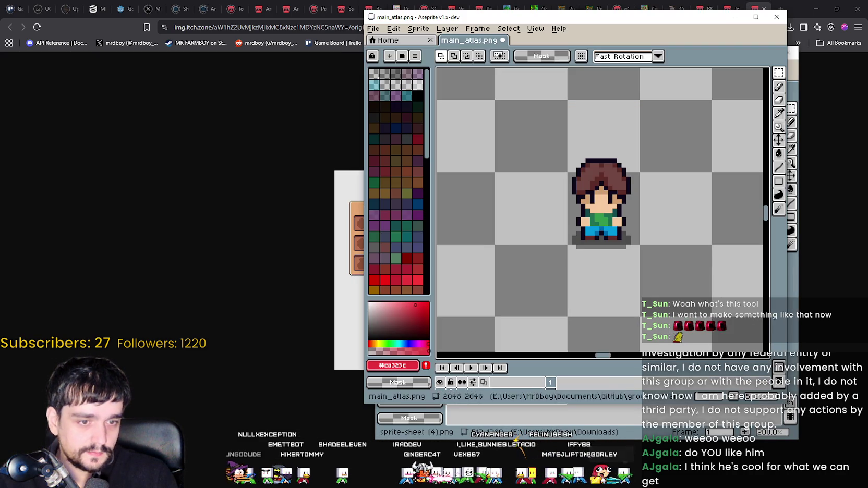
Maximize the Aseprite window showing main_atlas.png.
scroll(602, 201, down, 3)
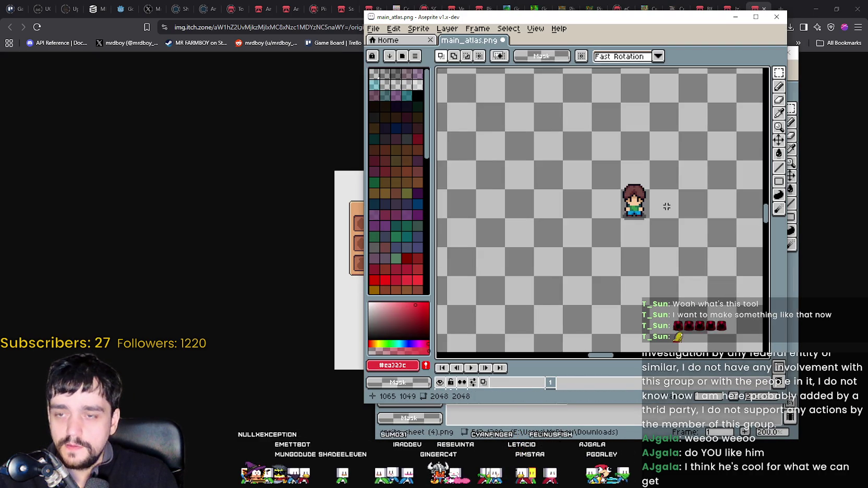
scroll(667, 206, down, 2)
scroll(647, 219, up, 2)
scroll(616, 235, down, 4)
scroll(614, 234, up, 5)
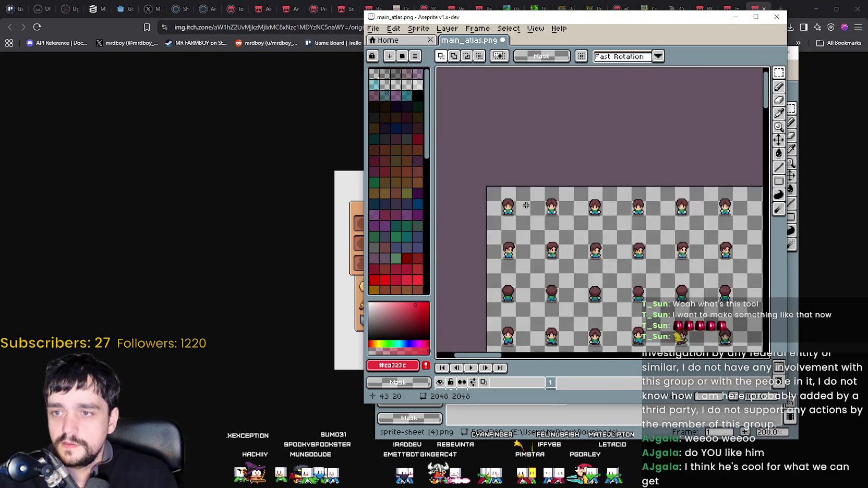
scroll(526, 205, up, 3)
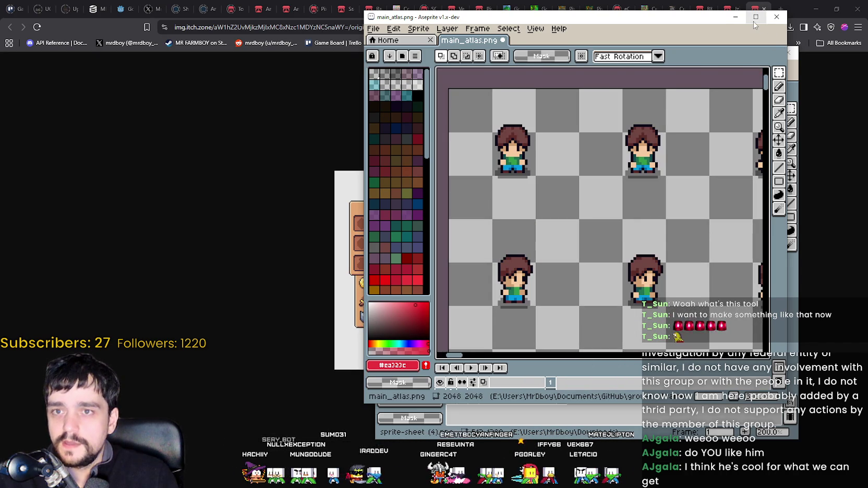
click(756, 18)
Marquee-select the 6x6 block of characters at the atlas's top-left.
scroll(680, 127, down, 4)
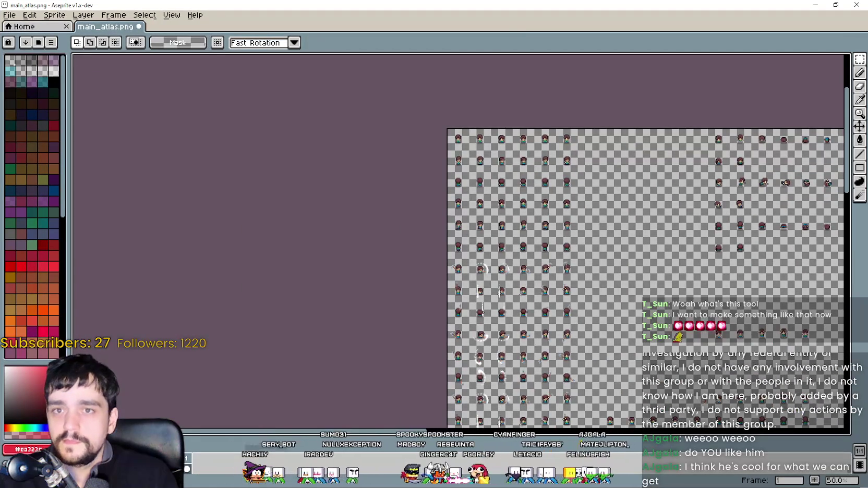
scroll(458, 128, down, 2)
scroll(459, 128, up, 2)
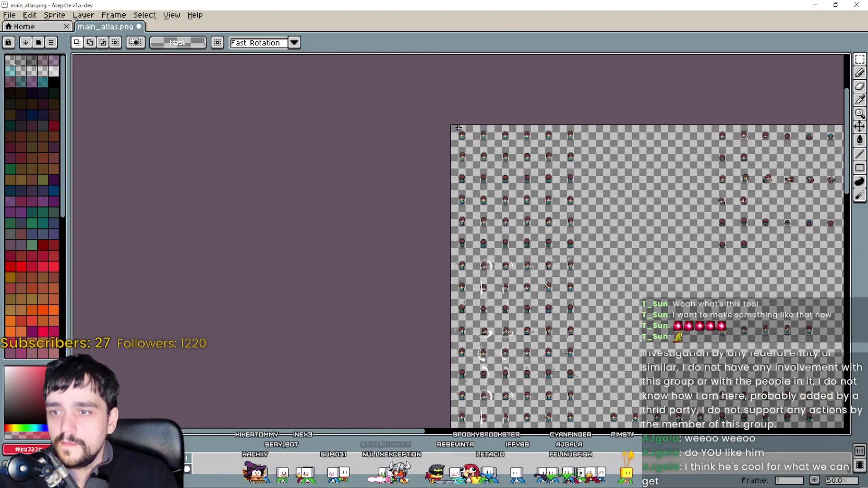
scroll(459, 128, up, 1)
drag(511, 172, 436, 176)
mouse_move(379, 144)
mouse_down()
mouse_move(251, 120)
mouse_move(302, 136)
mouse_move(386, 196)
mouse_move(501, 339)
mouse_move(541, 370)
mouse_up()
mouse_move(487, 299)
mouse_down()
mouse_move(500, 292)
mouse_move(505, 262)
mouse_up()
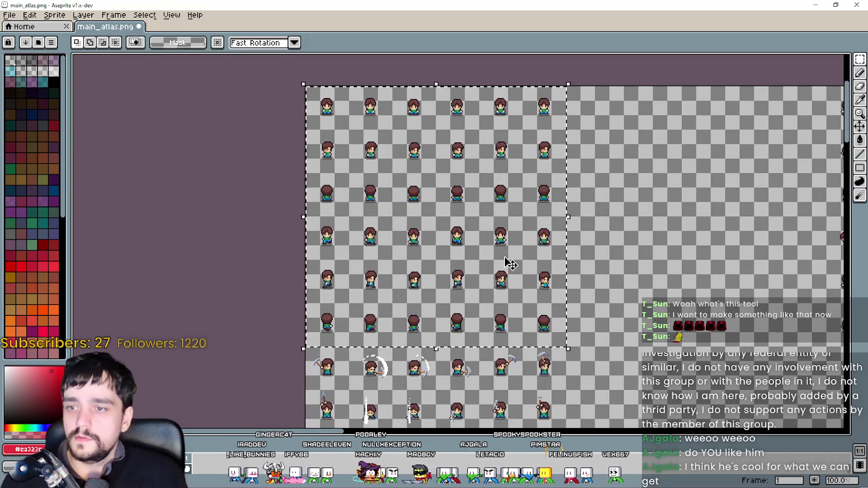
Move the selected character block right to X 1072 and deselect it.
scroll(505, 263, down, 2)
mouse_move(649, 269)
mouse_down()
mouse_move(361, 165)
mouse_move(352, 230)
mouse_move(376, 101)
mouse_up()
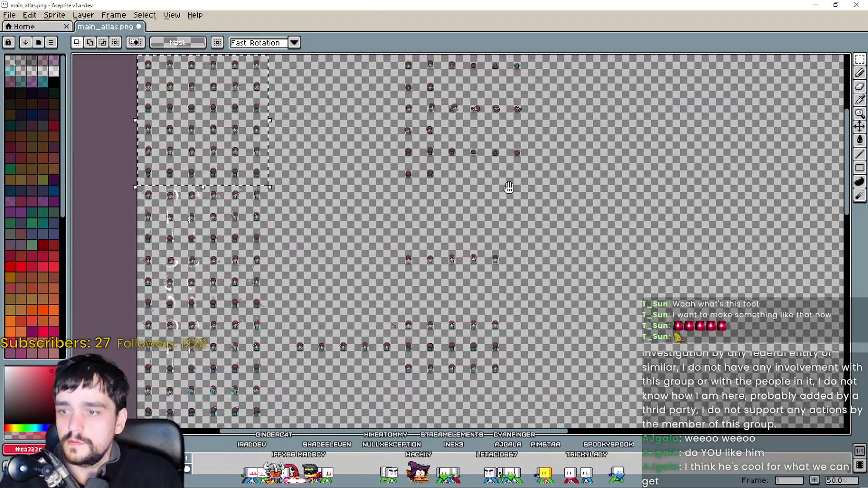
drag(496, 194, 620, 247)
scroll(516, 208, up, 1)
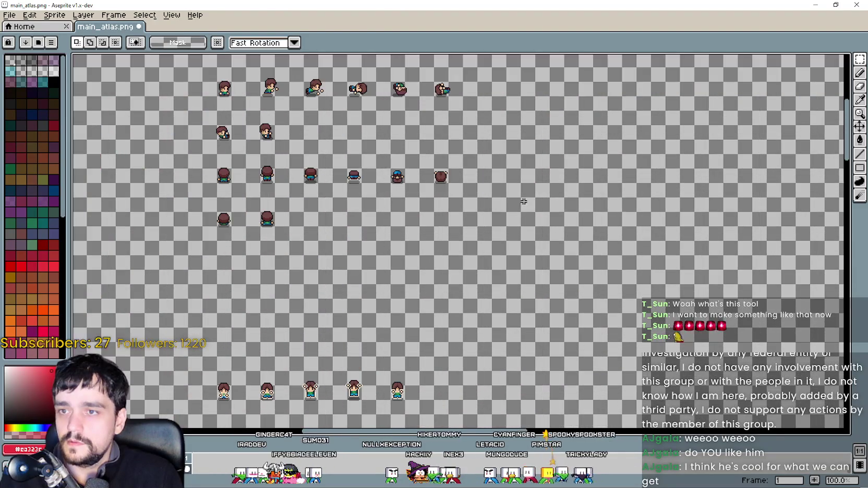
scroll(541, 173, down, 1)
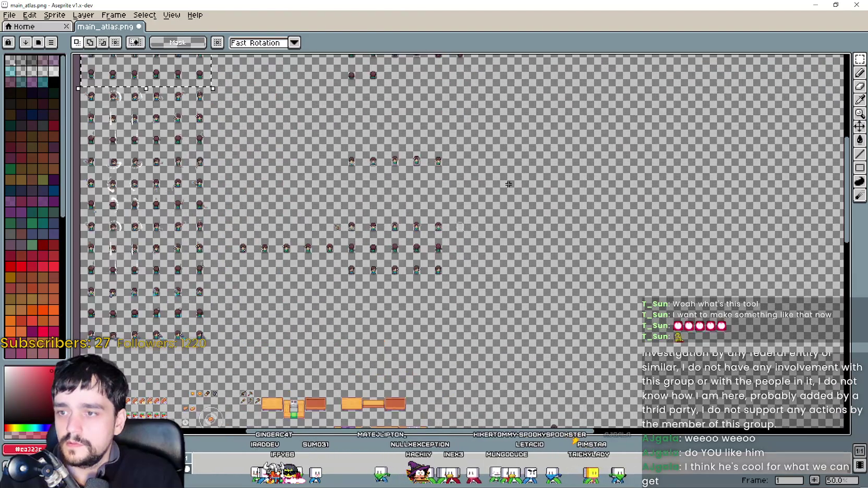
scroll(530, 147, up, 1)
scroll(543, 163, up, 1)
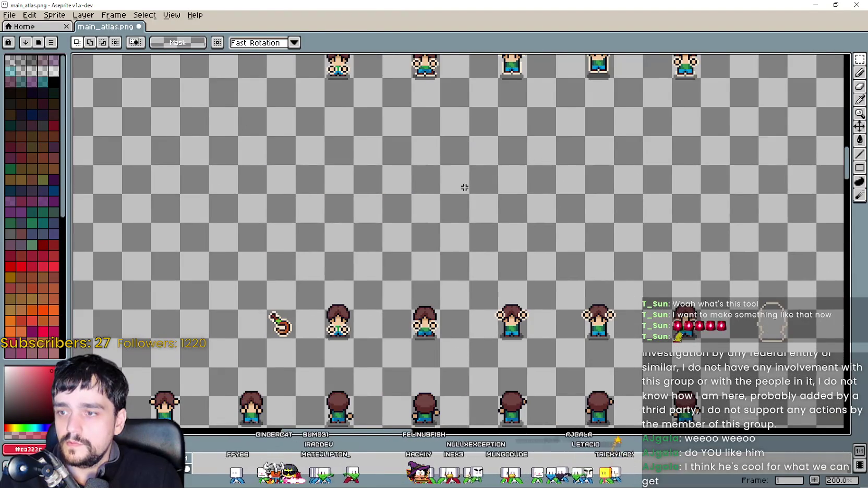
scroll(427, 178, down, 2)
scroll(427, 177, up, 1)
scroll(441, 210, down, 1)
scroll(477, 217, up, 1)
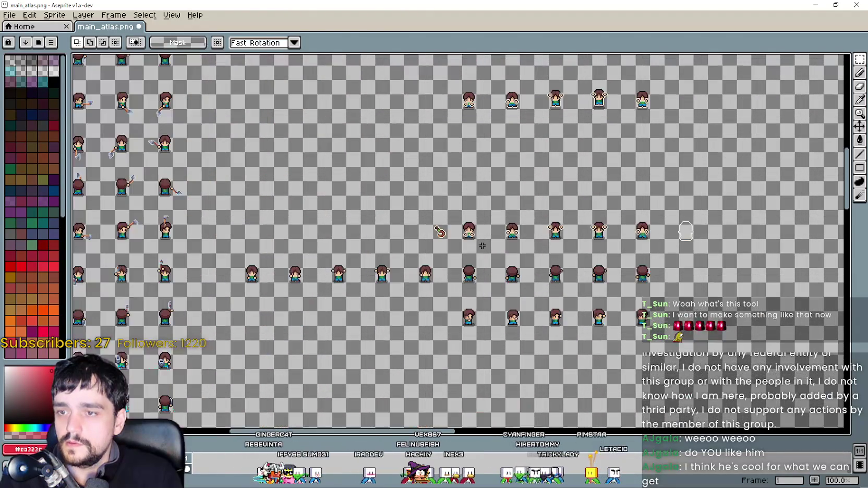
scroll(459, 105, down, 2)
scroll(459, 106, up, 2)
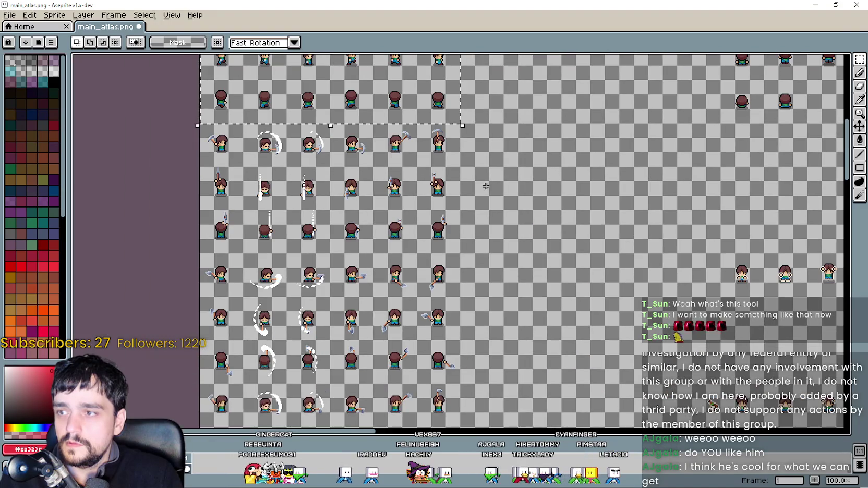
scroll(480, 135, down, 1)
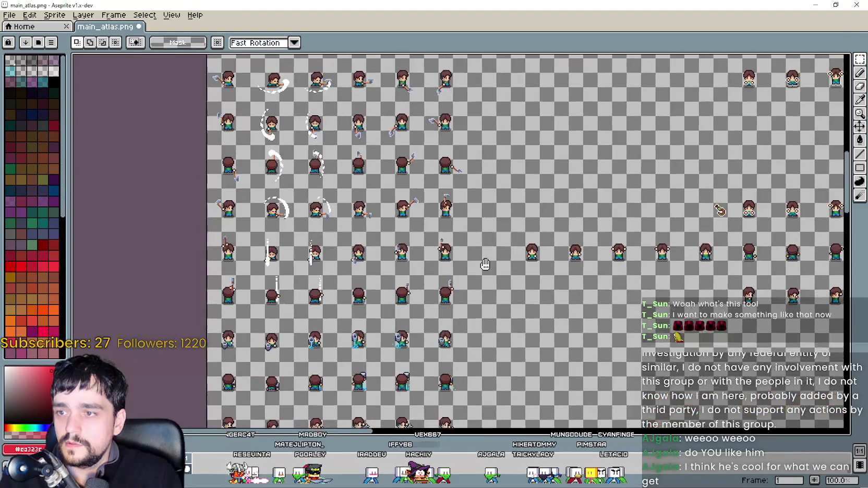
scroll(508, 275, up, 1)
scroll(508, 275, right, 3)
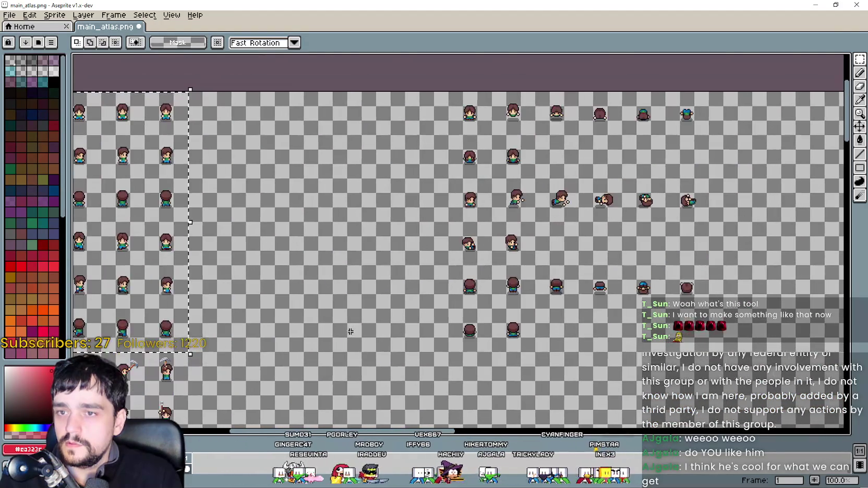
scroll(512, 257, up, 2)
scroll(513, 256, left, 5)
scroll(411, 193, down, 2)
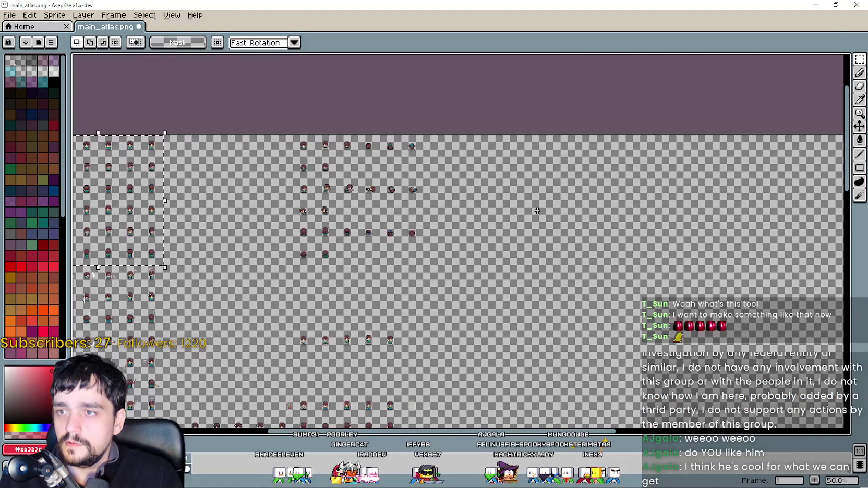
mouse_move(128, 206)
mouse_down()
mouse_move(645, 253)
mouse_move(606, 223)
mouse_move(612, 206)
mouse_up()
scroll(610, 201, up, 2)
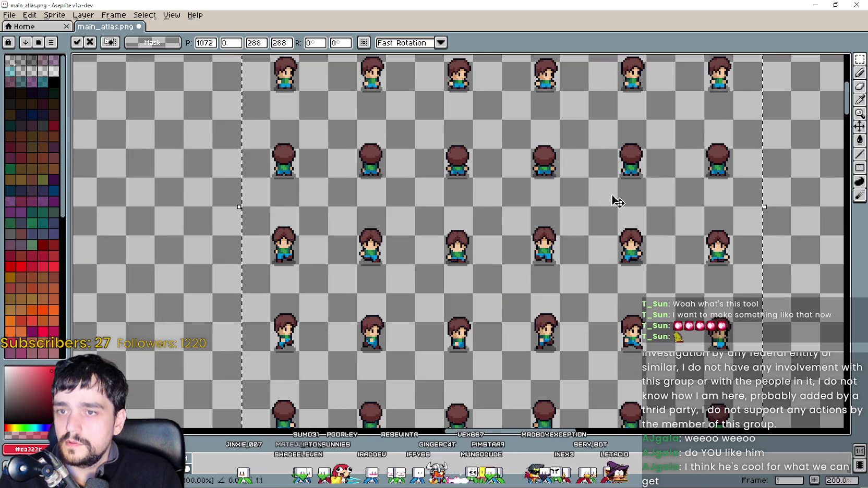
scroll(572, 186, down, 1)
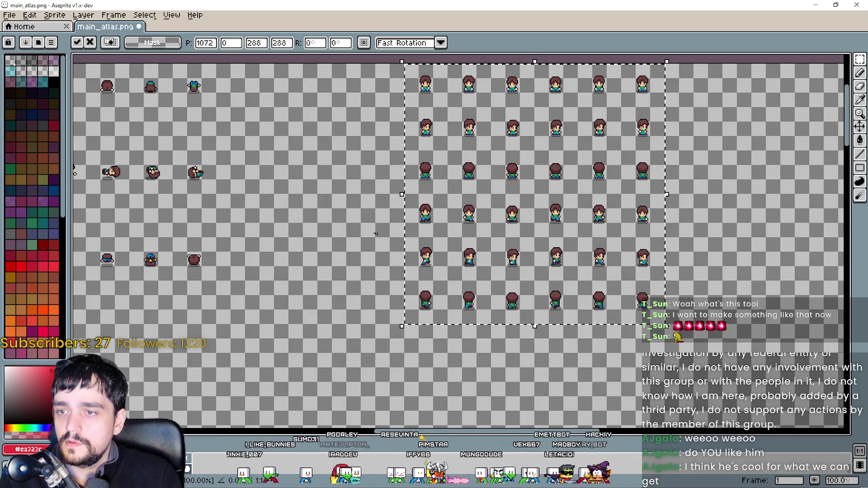
drag(490, 230, 495, 248)
scroll(277, 299, down, 1)
key(ctrl+d)
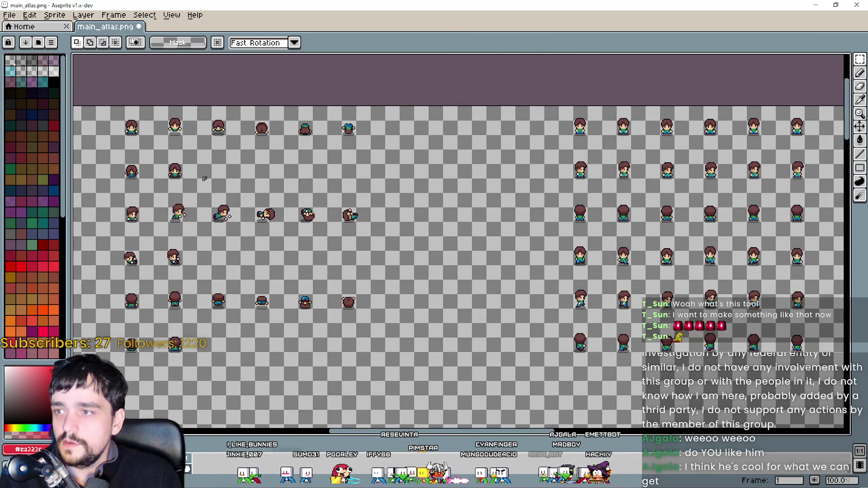
Select the next block of character sprites and align it under the first.
scroll(160, 155, up, 1)
scroll(168, 165, up, 1)
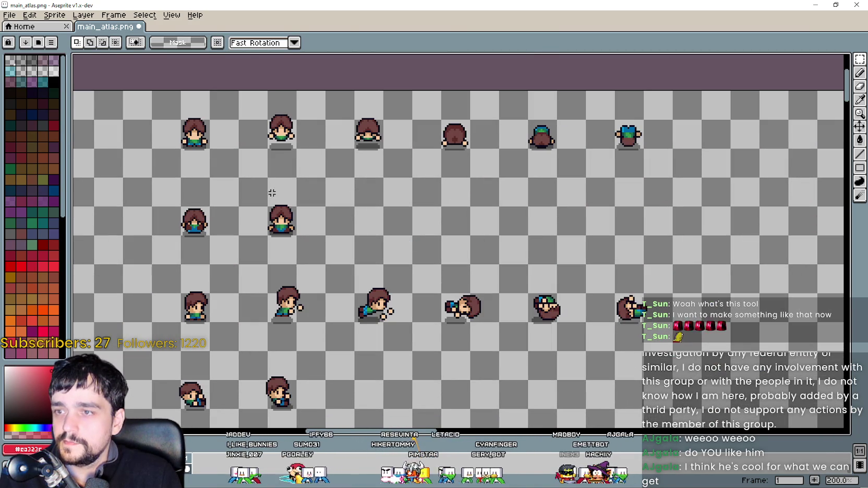
scroll(271, 188, down, 1)
scroll(276, 175, up, 1)
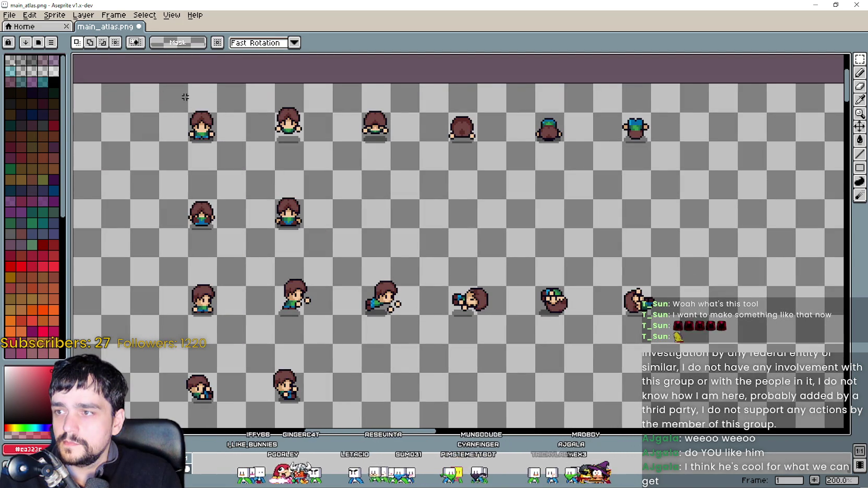
scroll(174, 92, down, 2)
mouse_move(314, 201)
mouse_down()
mouse_move(439, 318)
mouse_move(508, 233)
mouse_move(581, 252)
mouse_up()
scroll(438, 318, up, 2)
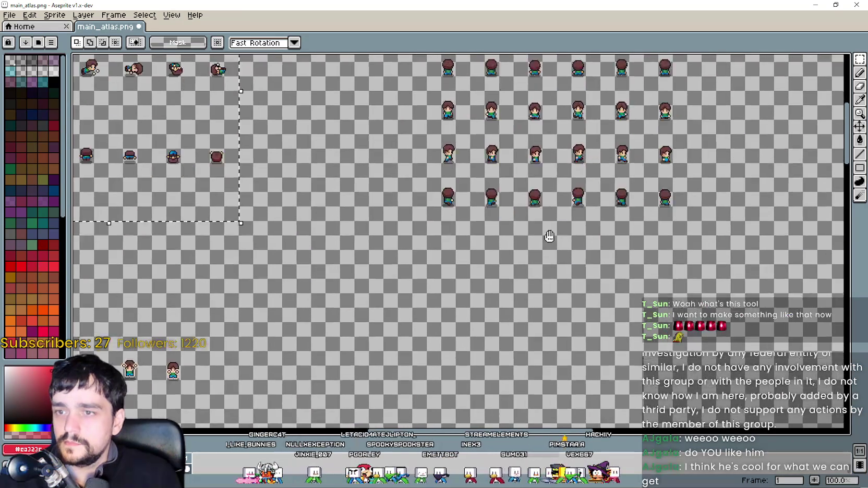
mouse_move(429, 193)
mouse_down()
mouse_move(485, 268)
mouse_move(480, 248)
mouse_move(415, 310)
mouse_move(472, 294)
mouse_up()
Select the row of five sprites and move it to a new position.
scroll(410, 178, down, 2)
scroll(351, 258, up, 2)
mouse_move(351, 258)
mouse_down()
mouse_move(363, 159)
mouse_move(409, 152)
mouse_move(430, 118)
mouse_move(391, 236)
mouse_up()
mouse_move(323, 230)
mouse_down()
mouse_move(403, 195)
mouse_move(532, 180)
mouse_up()
key(ctrl+d)
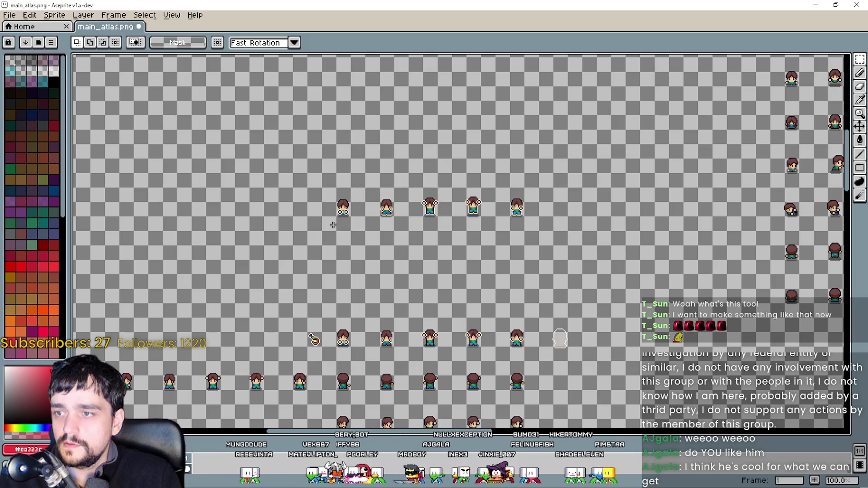
drag(481, 200, 542, 188)
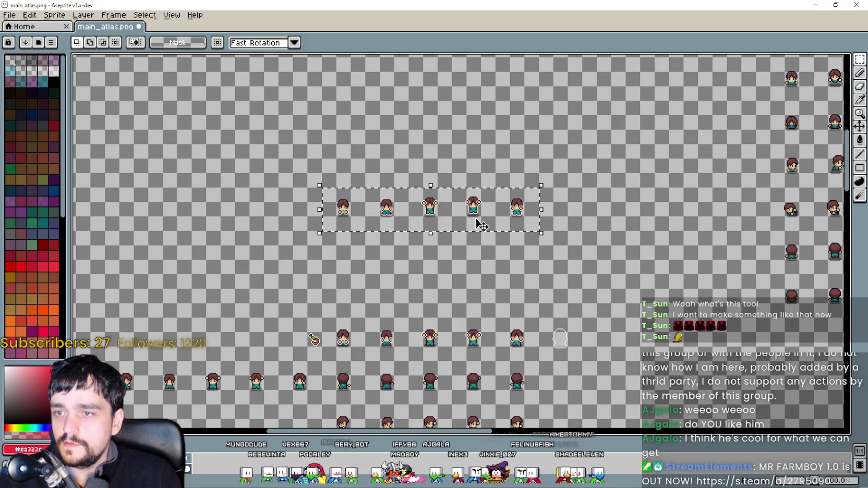
drag(633, 250, 547, 218)
mouse_move(358, 171)
mouse_down()
mouse_move(642, 334)
mouse_move(518, 298)
mouse_move(615, 255)
mouse_up()
key(Return)
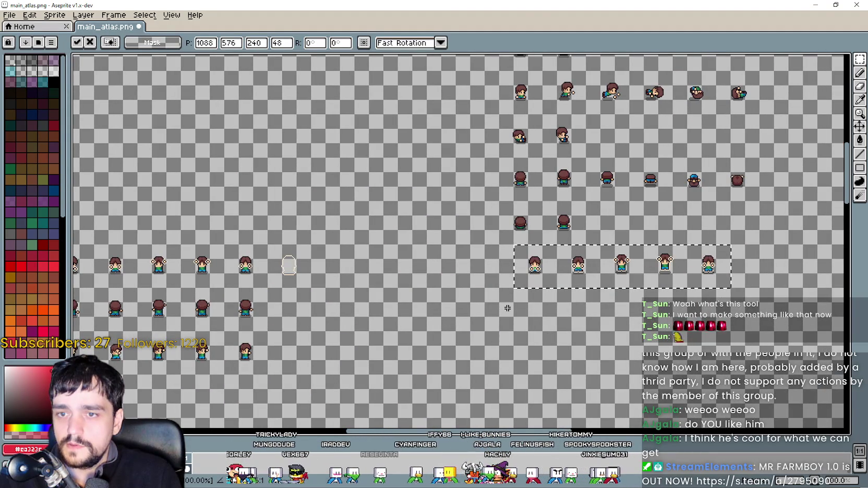
Reselect the five-sprite row and shift it up and left into place.
mouse_move(381, 299)
mouse_down()
mouse_move(509, 285)
mouse_move(353, 292)
mouse_up()
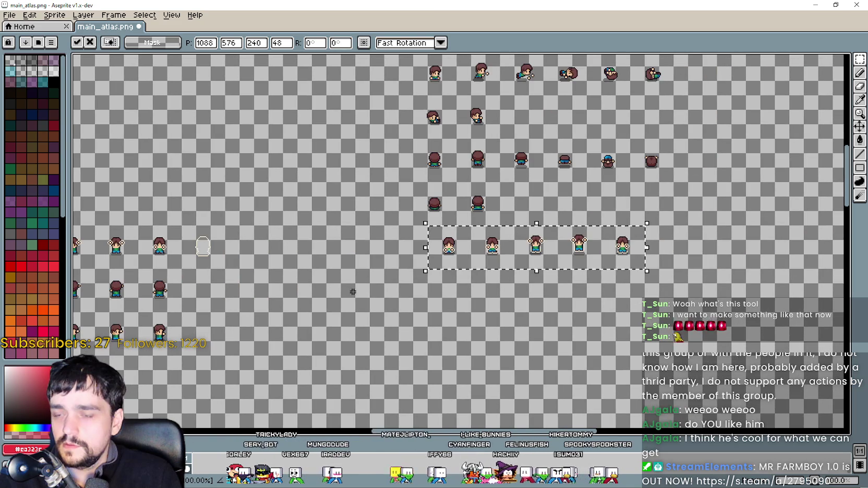
key(ctrl+d)
scroll(489, 234, down, 2)
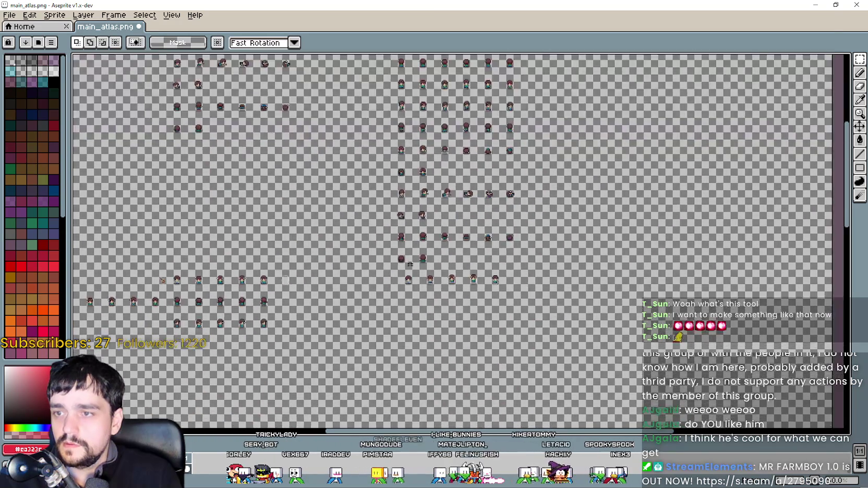
scroll(383, 279, up, 2)
mouse_move(391, 271)
mouse_down()
mouse_move(478, 240)
mouse_move(651, 212)
mouse_up()
mouse_move(542, 252)
mouse_down()
mouse_move(475, 267)
mouse_move(276, 146)
mouse_move(532, 285)
mouse_move(443, 254)
mouse_move(334, 252)
mouse_up()
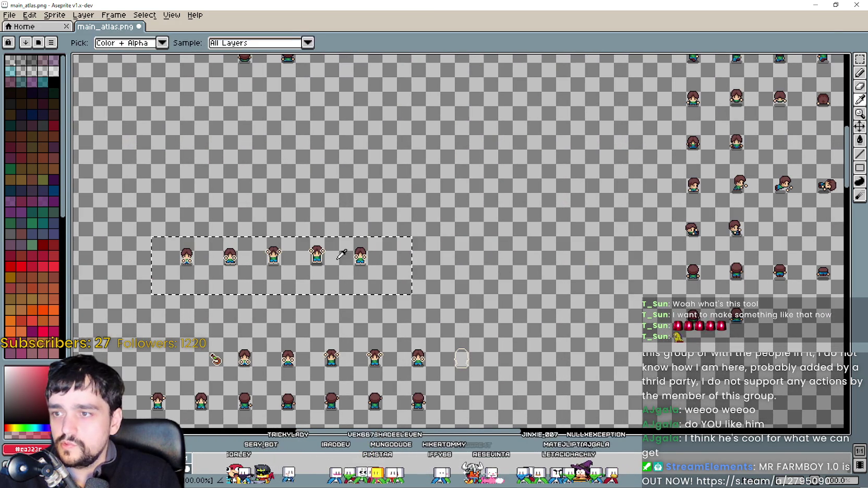
key(Return)
Paste a copy of the row and marquee-select the assembled right-hand character block.
scroll(559, 292, down, 2)
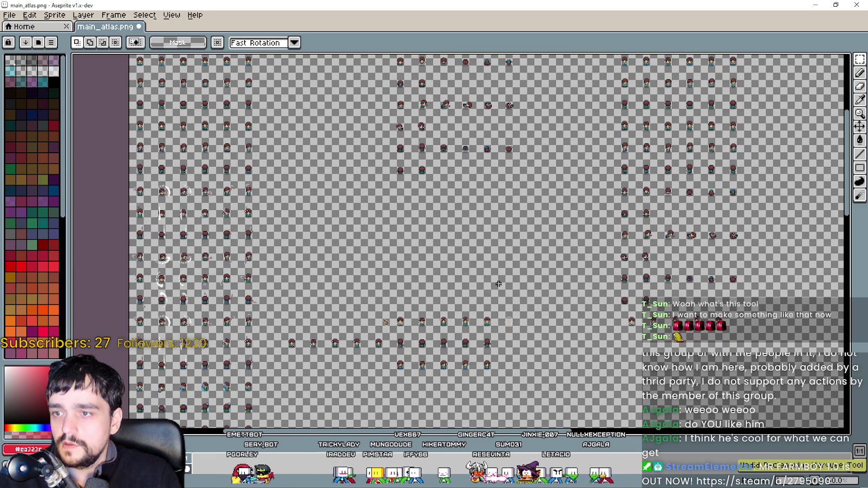
key(ctrl+v)
key(Return)
scroll(517, 315, down, 2)
scroll(501, 266, up, 2)
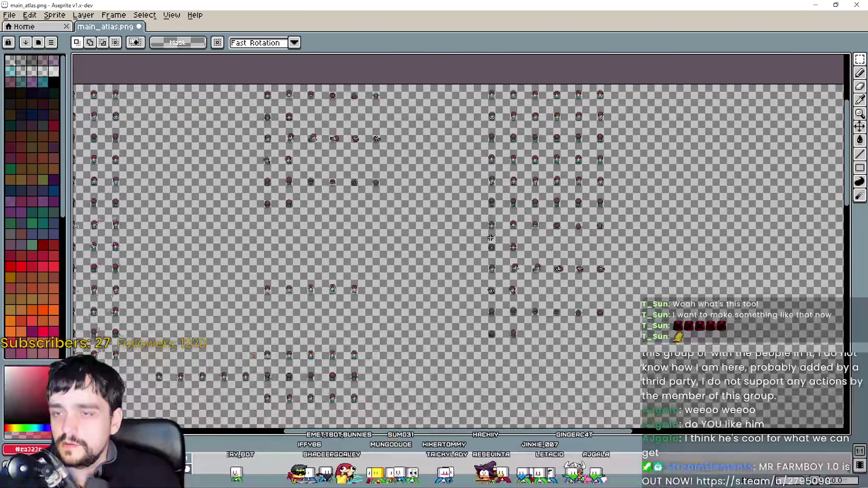
mouse_move(485, 90)
mouse_down()
mouse_move(616, 322)
mouse_move(612, 345)
mouse_up()
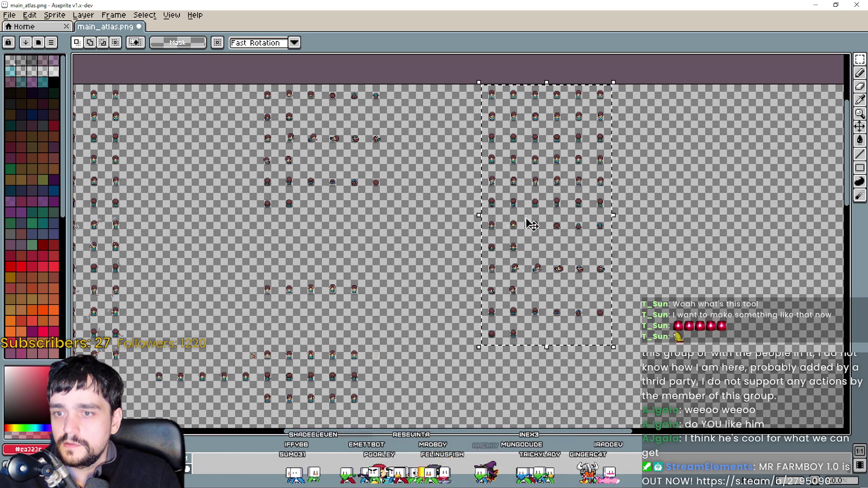
Create a new sprite and paste the copied atlas block into it.
click(10, 15)
click(18, 33)
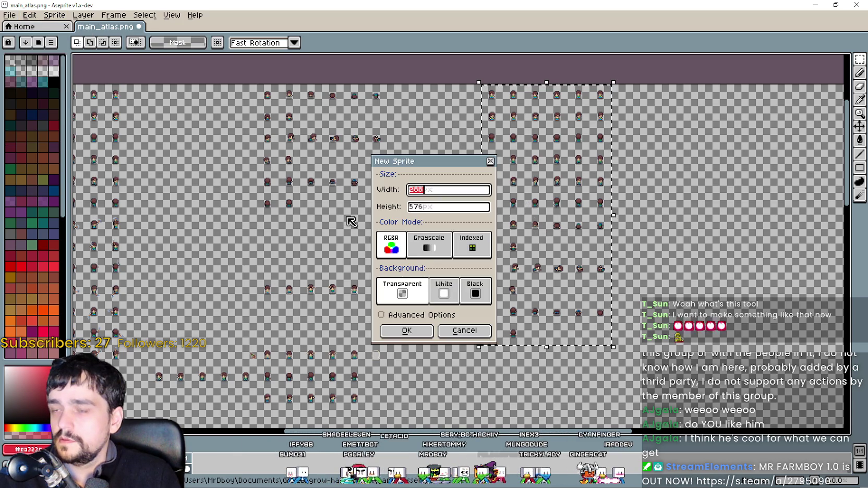
click(406, 330)
key(ctrl+v)
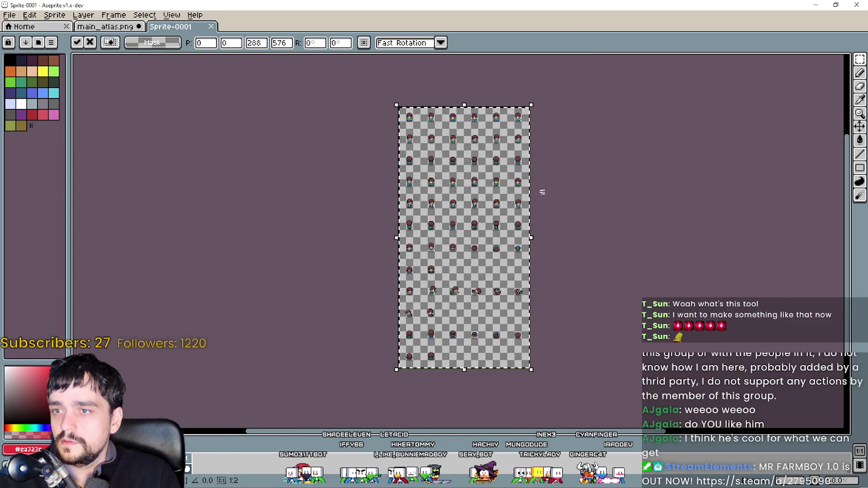
key(Return)
Bring the sprite rows into view and enlarge the timeline panel.
scroll(554, 196, up, 1)
scroll(500, 230, down, 2)
scroll(469, 229, down, 1)
drag(454, 209, 453, 290)
scroll(428, 207, up, 1)
drag(428, 235, 428, 179)
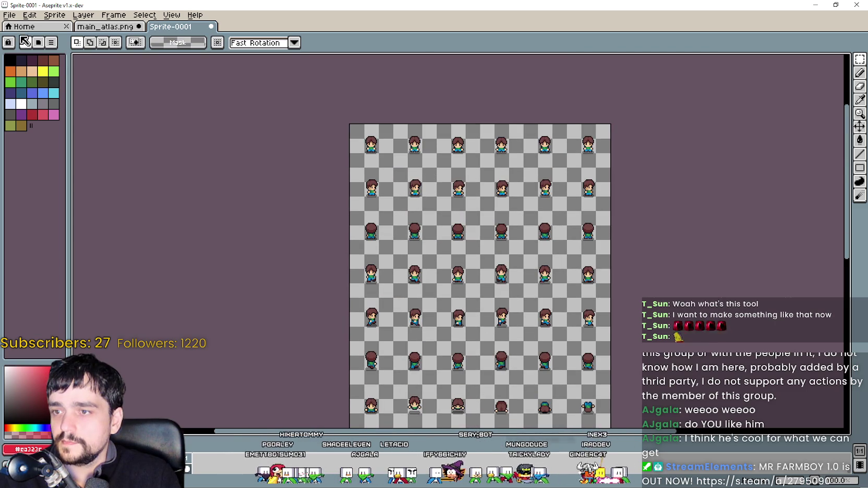
mouse_move(210, 437)
mouse_down()
mouse_move(214, 345)
mouse_move(157, 356)
mouse_up()
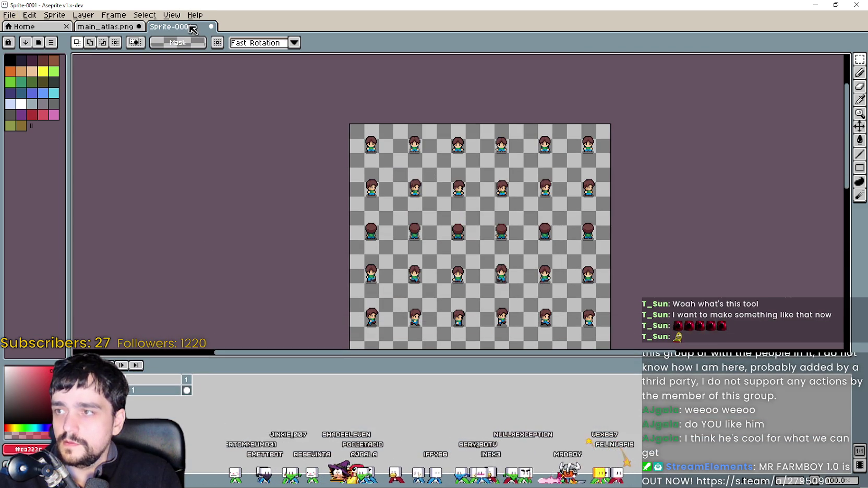
Add a new layer above Layer 1 from the menu bar.
click(113, 15)
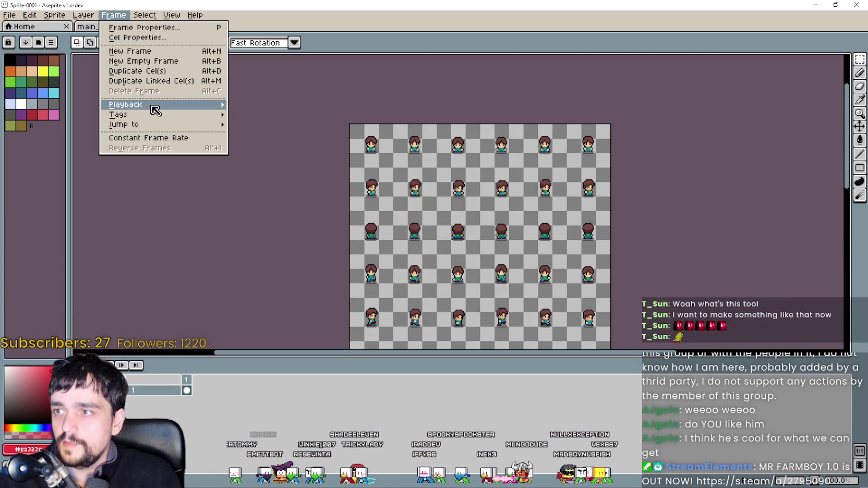
mouse_move(151, 106)
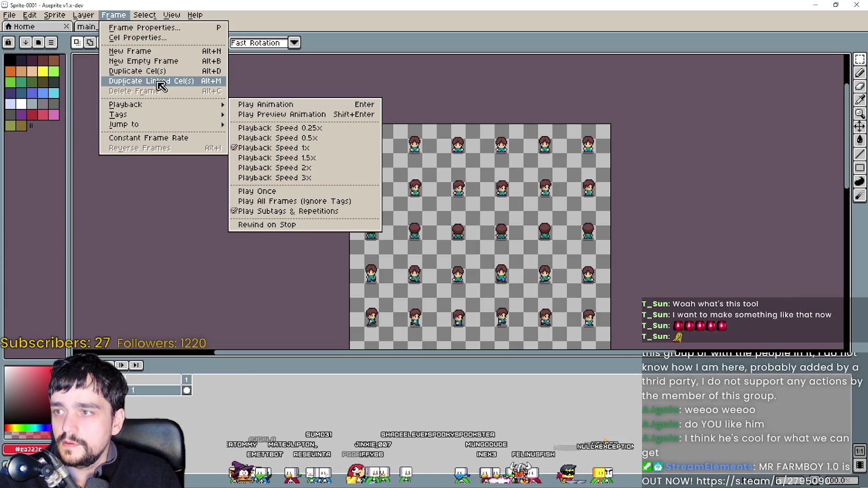
mouse_move(138, 16)
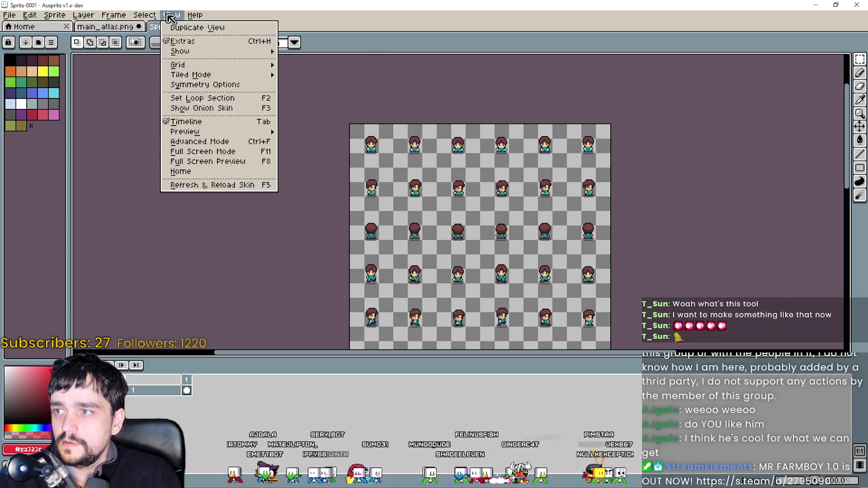
mouse_move(102, 73)
click(209, 71)
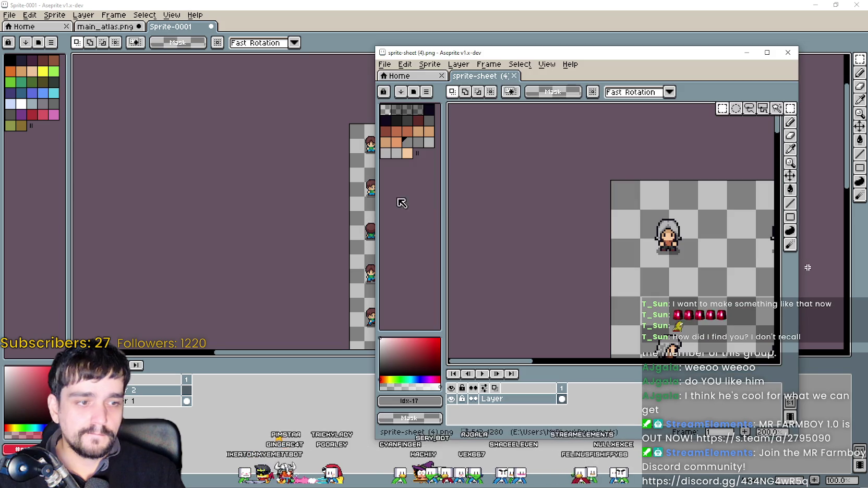
Restore the Aseprite window to a smaller size and move it left.
double_click(390, 26)
drag(390, 26, 280, 25)
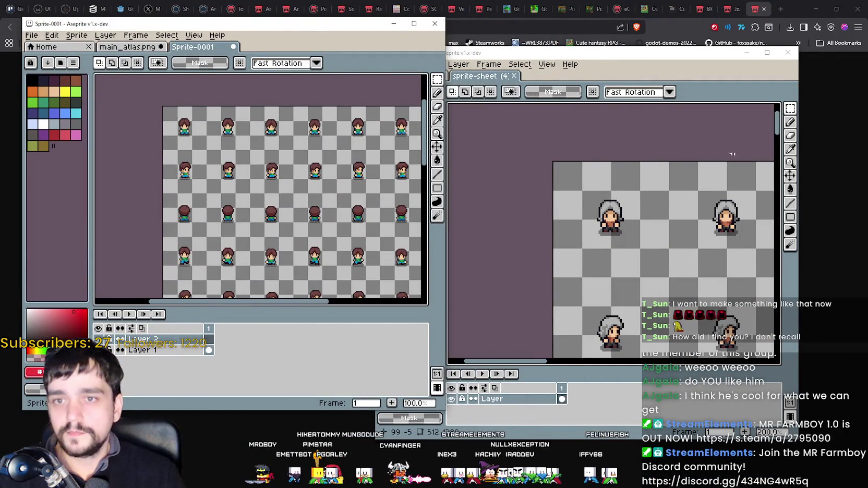
Select the top-left grey-haired character in sprite-sheet (4).png.
click(791, 111)
scroll(589, 229, up, 1)
drag(587, 225, 645, 167)
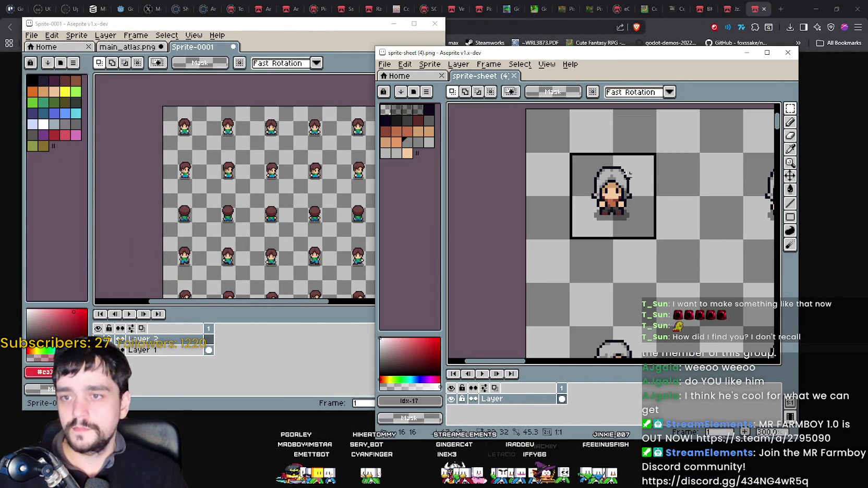
click(311, 195)
scroll(311, 196, up, 2)
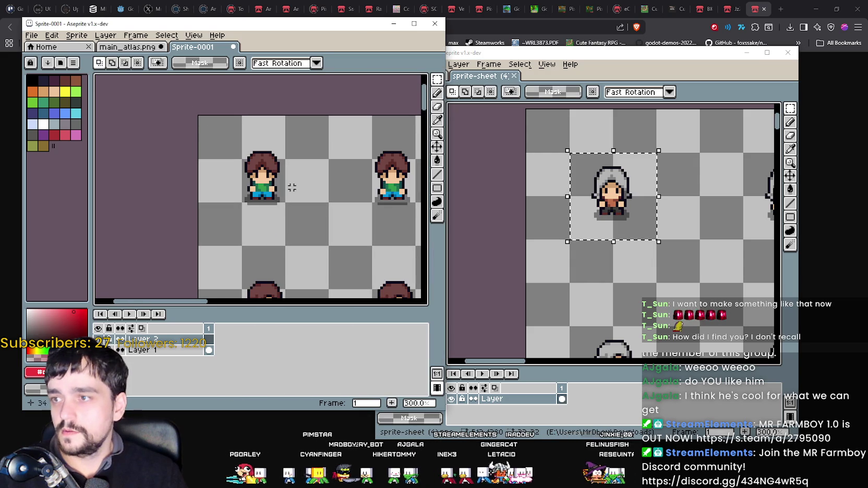
scroll(651, 250, down, 2)
click(652, 250)
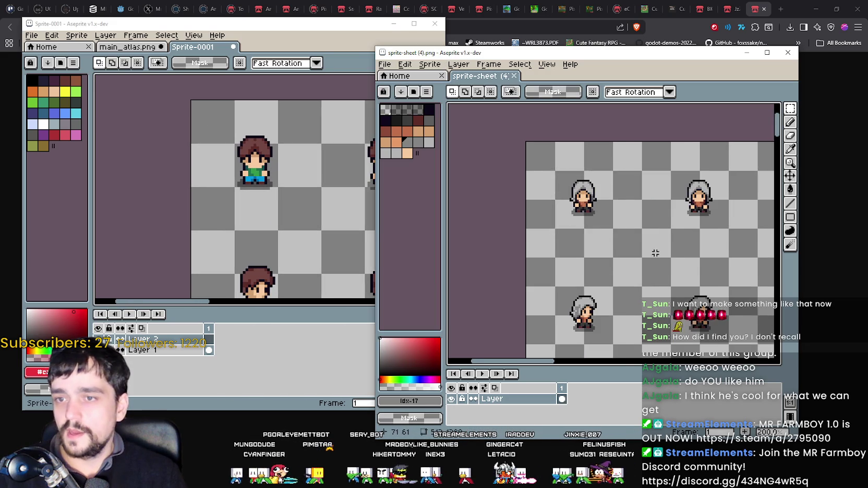
scroll(577, 218, down, 1)
scroll(577, 218, up, 3)
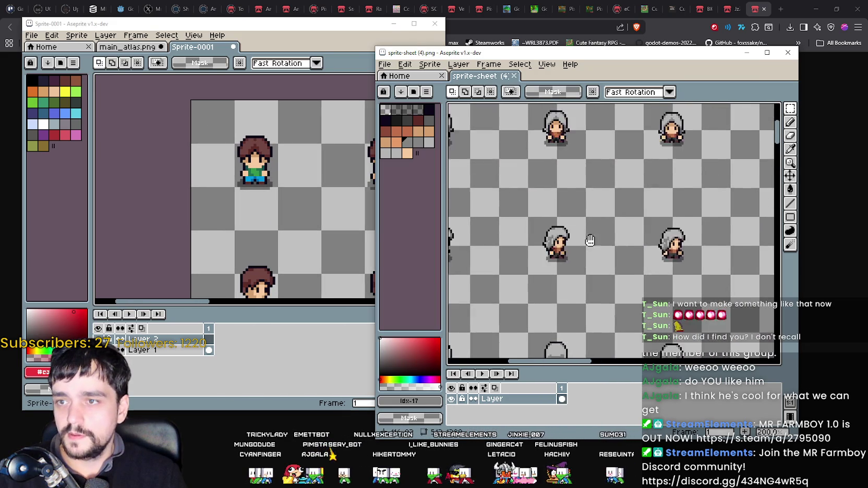
Select a large block of grey-haired characters and paste it into Sprite-0001.
mouse_move(524, 206)
mouse_down()
mouse_move(489, 135)
mouse_move(465, 171)
mouse_up()
drag(772, 315, 699, 247)
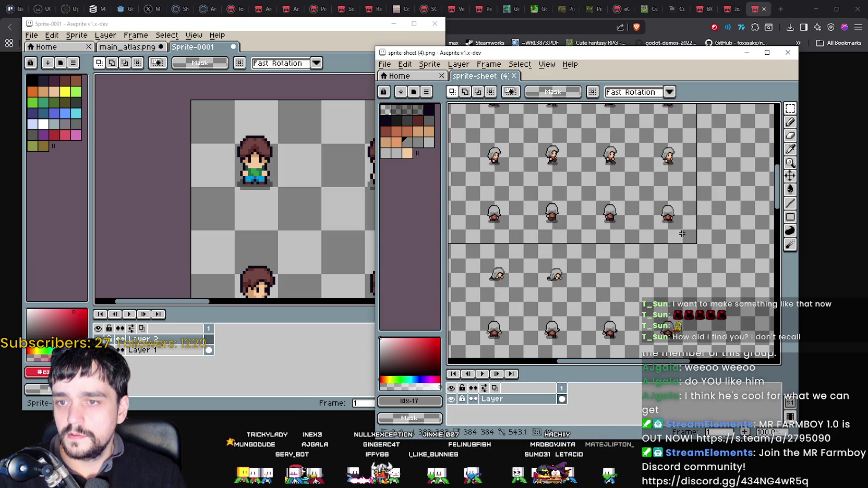
scroll(667, 214, down, 2)
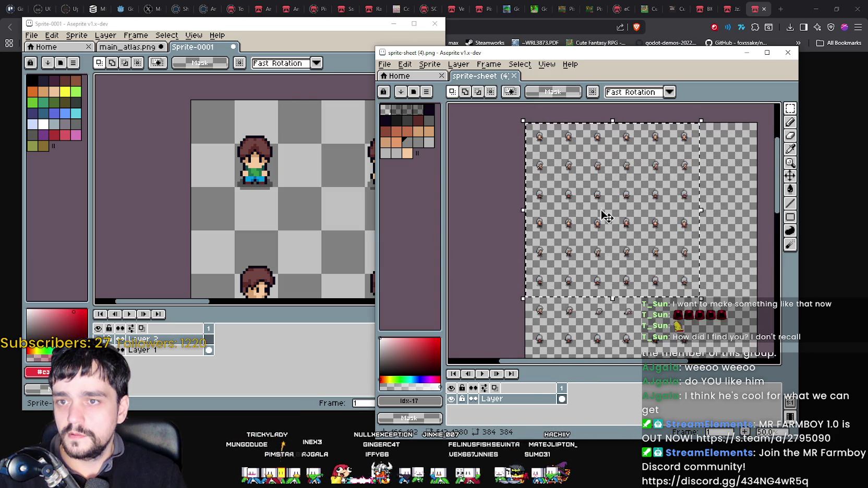
click(284, 113)
key(ctrl+v)
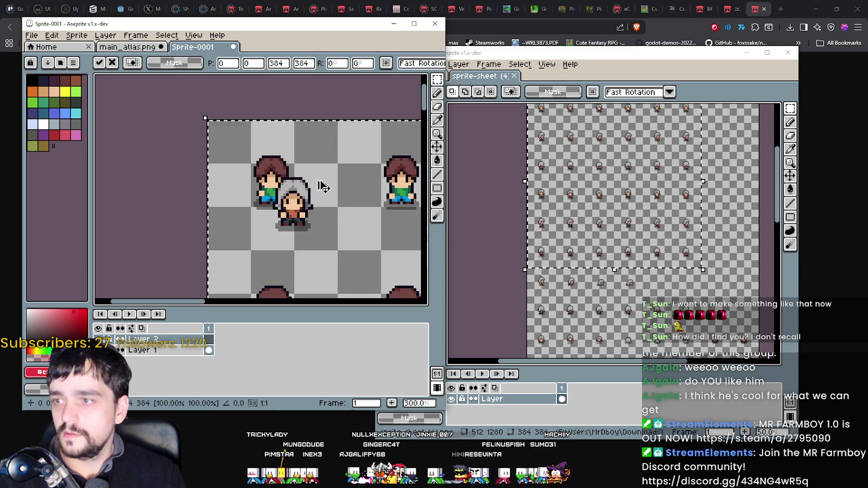
scroll(285, 113, down, 4)
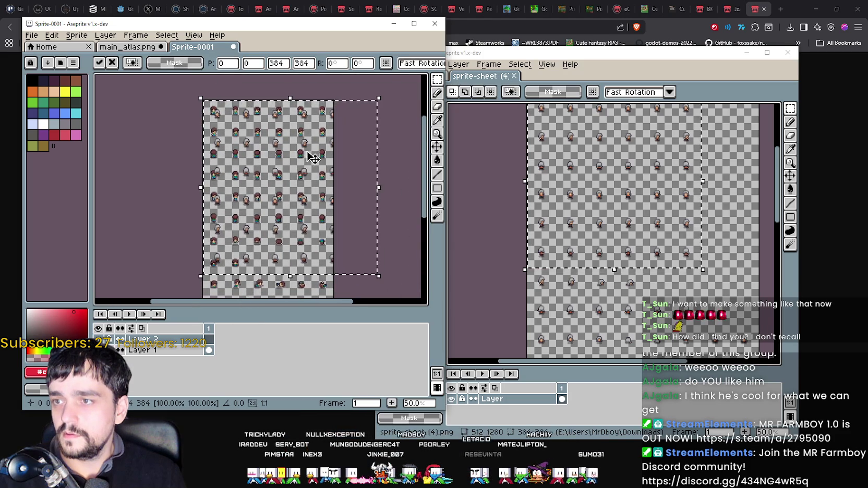
mouse_move(304, 89)
mouse_down()
mouse_move(359, 109)
mouse_move(346, 109)
mouse_up()
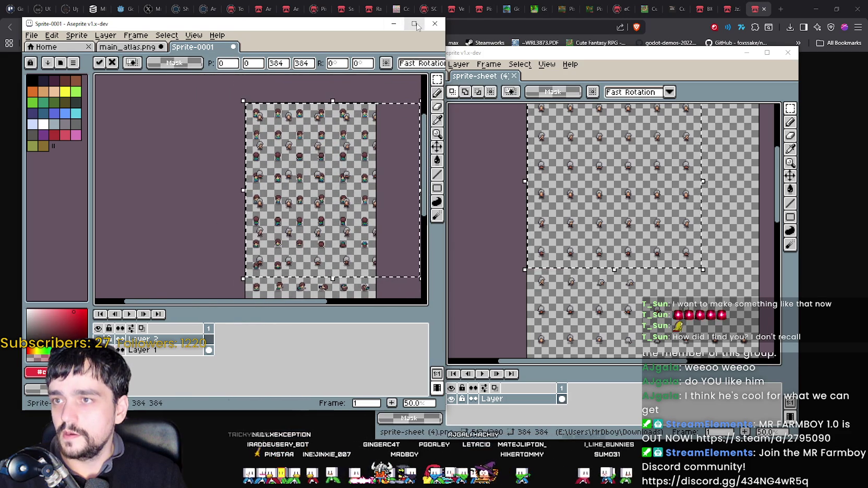
Maximize the Sprite-0001 window, inspect the pasted block, and undo the paste.
click(415, 24)
scroll(427, 196, up, 4)
scroll(450, 174, down, 2)
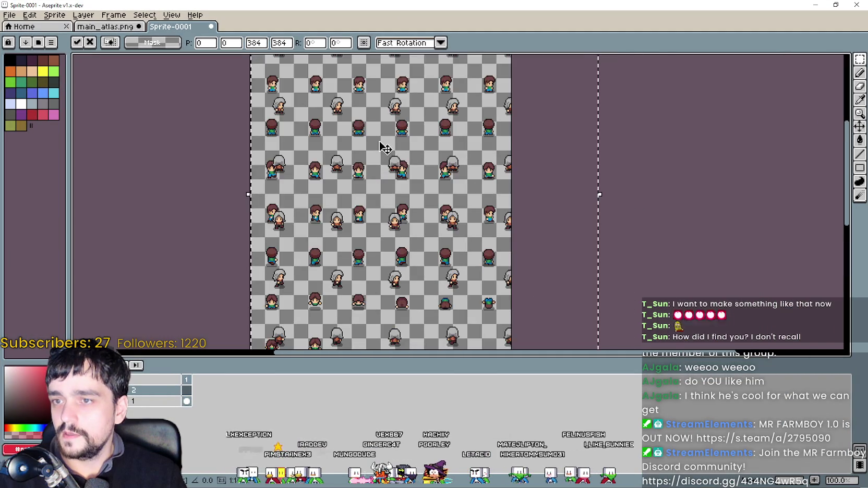
drag(381, 146, 458, 223)
key(ctrl+z)
Copy a grey-haired character from the sheet and paste it into Sprite-0001.
key(alt+Tab)
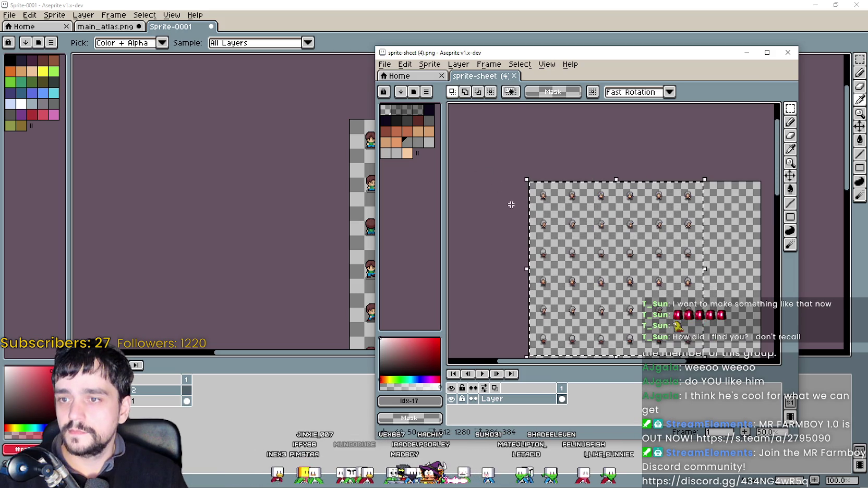
scroll(510, 184, up, 2)
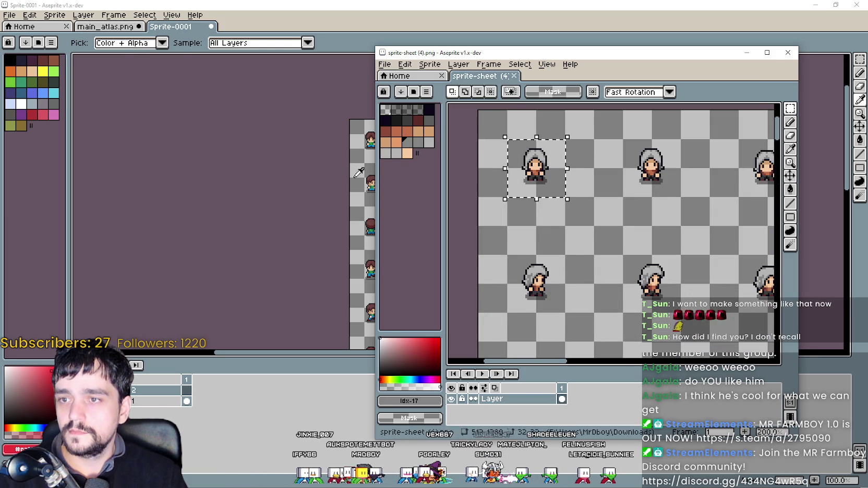
key(ctrl+c)
key(alt+Tab)
scroll(416, 204, up, 2)
key(ctrl+v)
scroll(416, 204, up, 2)
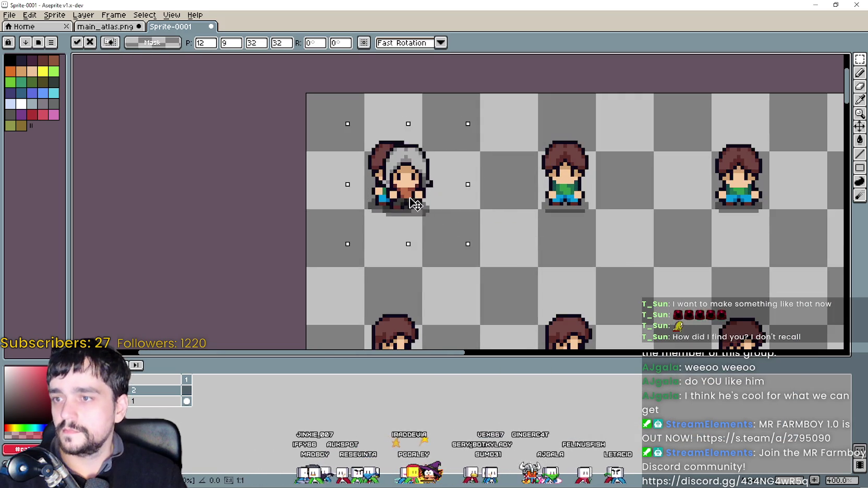
scroll(415, 203, up, 1)
key(i)
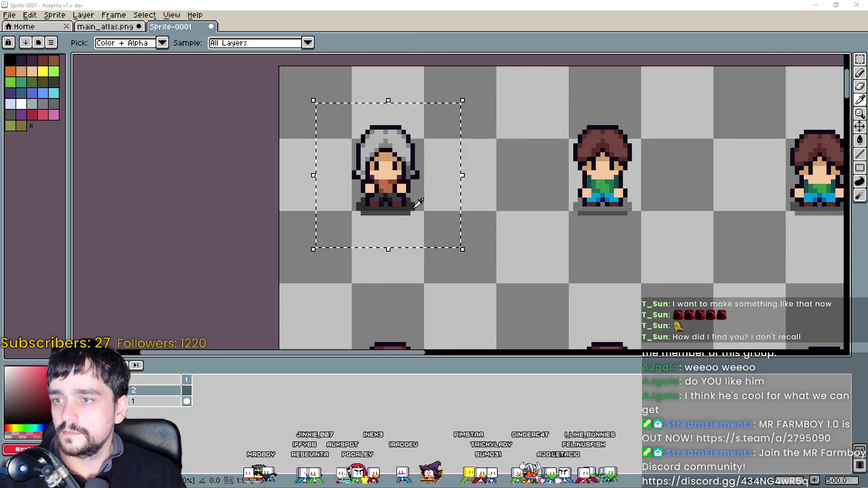
Paste the grey-haired character again and move it onto the brown-haired one.
key(alt+Tab)
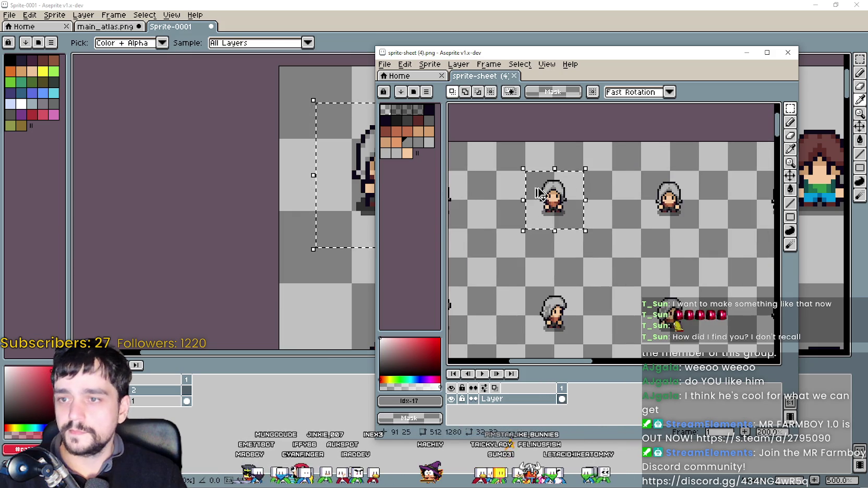
key(alt+Tab)
scroll(441, 188, right, 5)
key(ctrl+v)
mouse_move(499, 236)
mouse_down()
mouse_move(373, 206)
mouse_move(405, 195)
mouse_up()
scroll(553, 225, right, 3)
scroll(553, 226, right, 1)
Copy a single grey-haired character and align it over the first brown-haired sprite.
key(alt+Tab)
drag(522, 210, 568, 164)
key(ctrl+c)
key(alt+Tab)
key(ctrl+v)
drag(513, 236, 346, 198)
scroll(668, 242, right, 2)
key(alt)
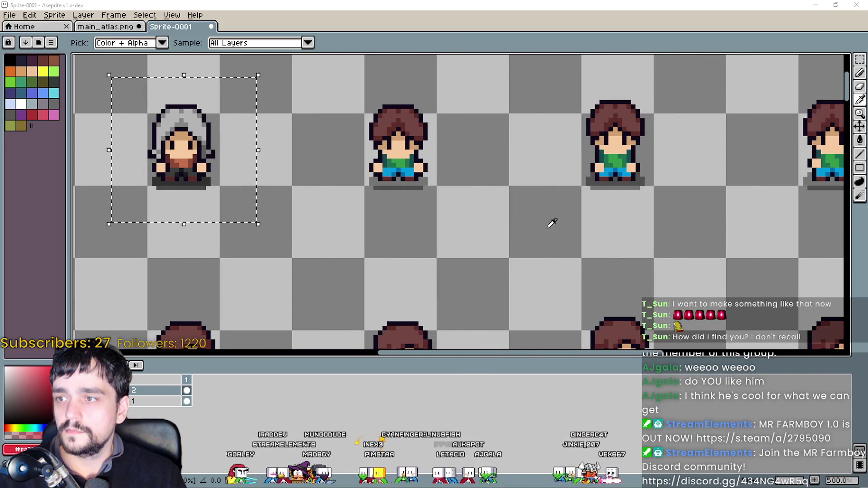
key(alt+Tab)
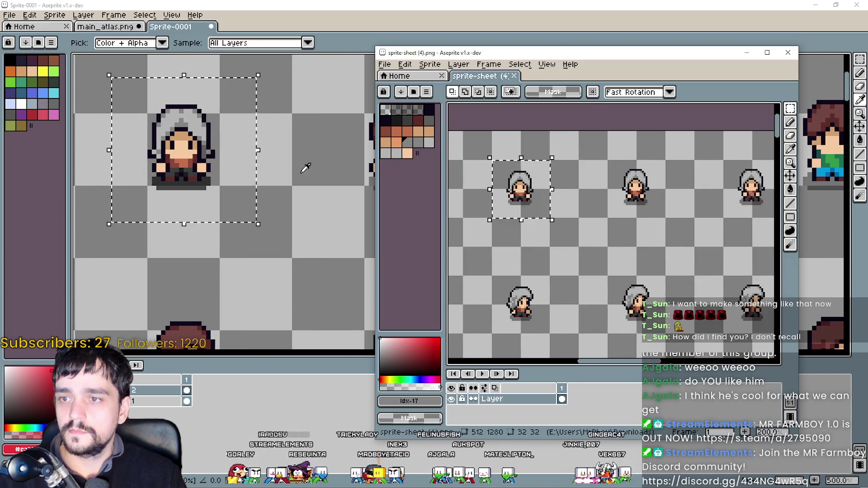